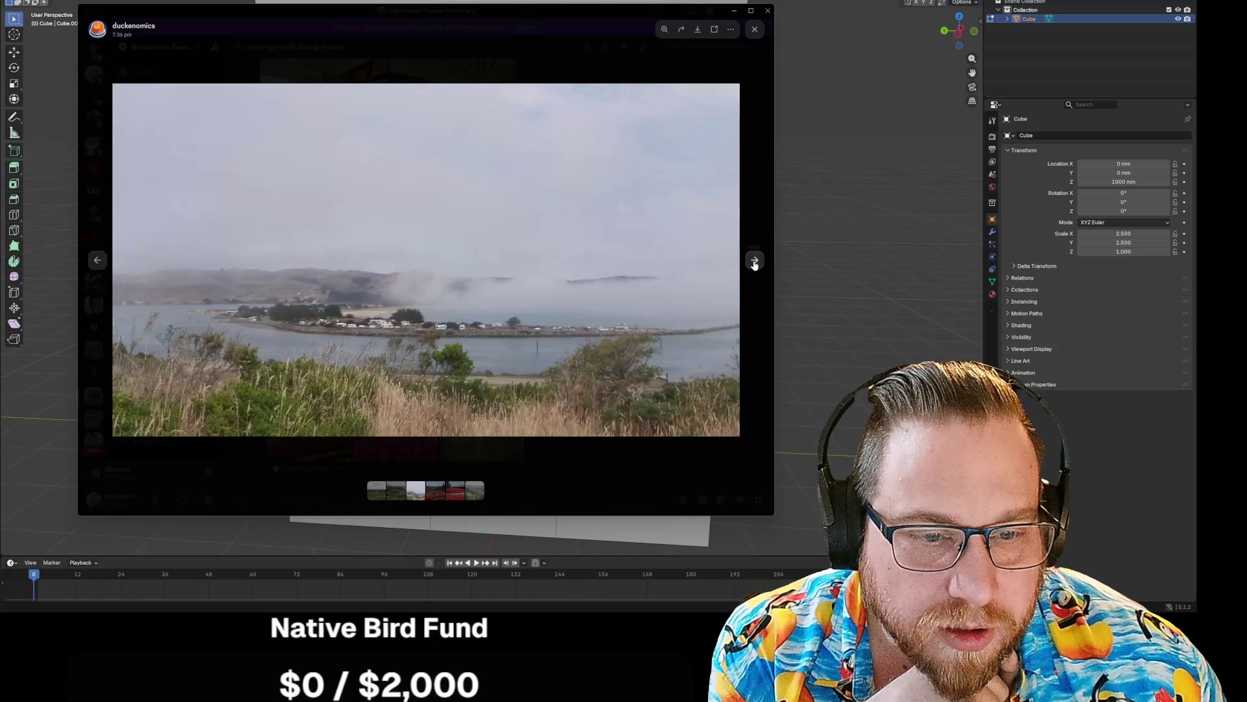
- Zoom in and back out on the foggy bay and lamp post photos, moving past each
left_click(598, 312)
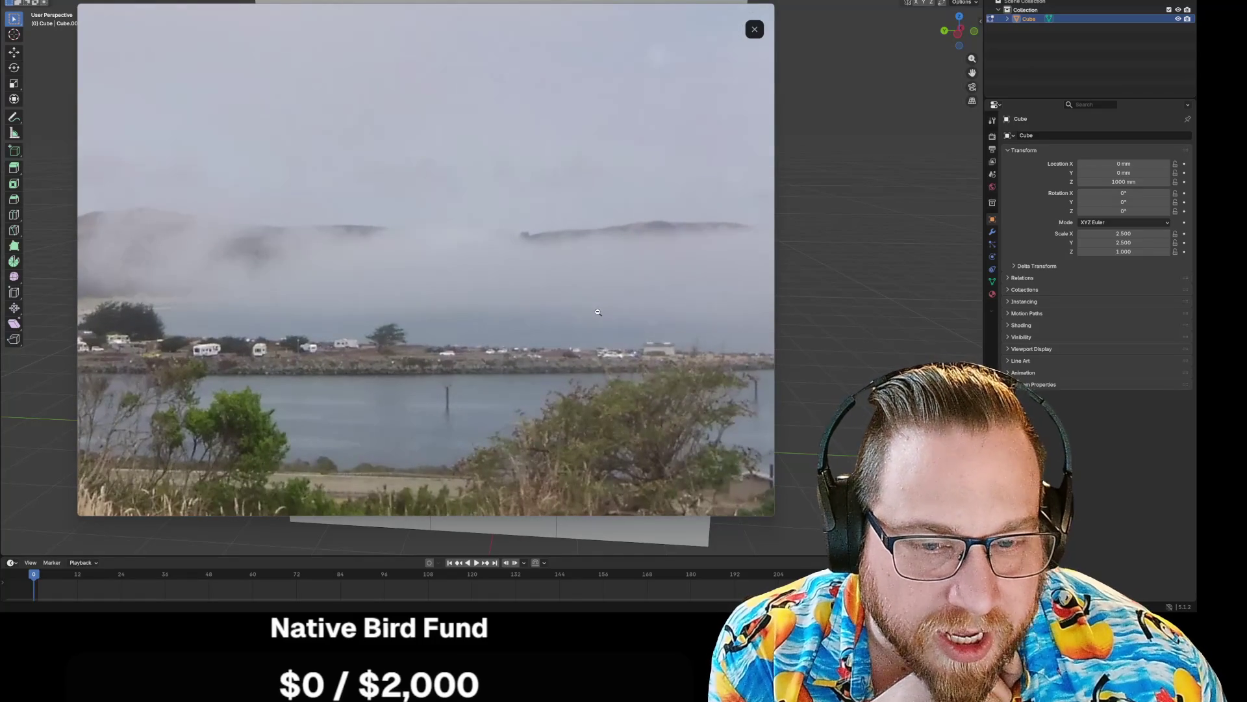
left_click(601, 248)
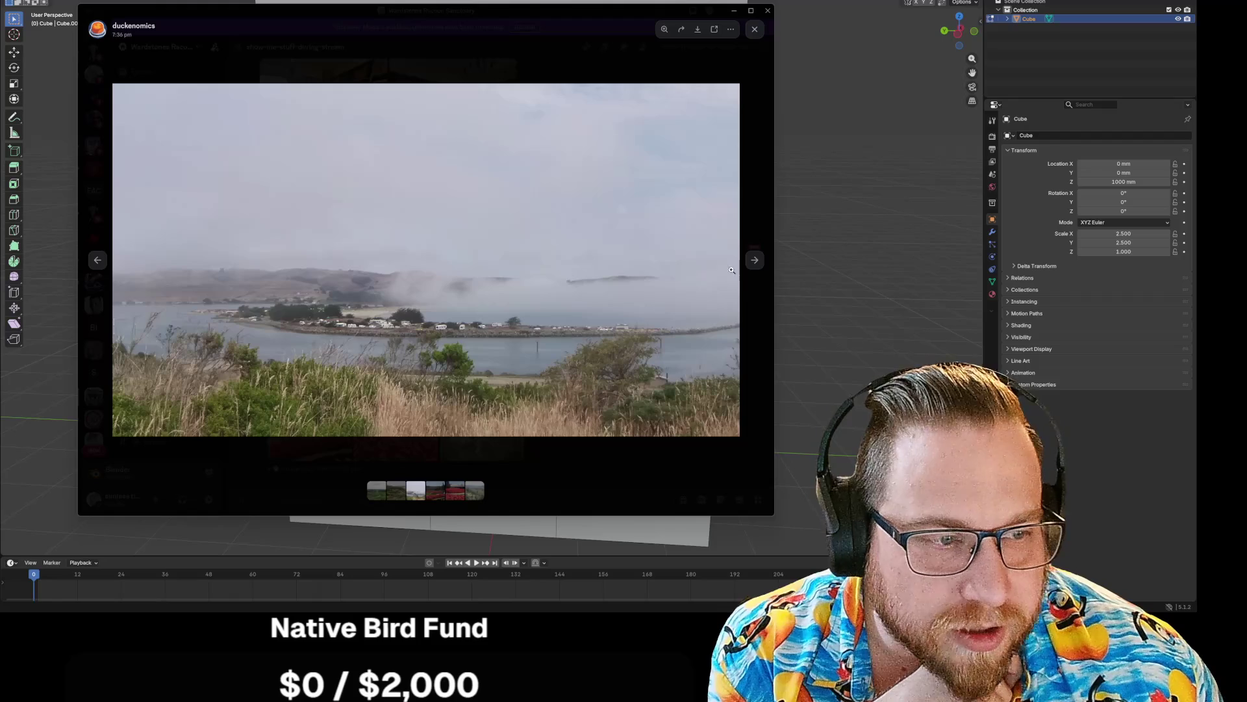
left_click(754, 262)
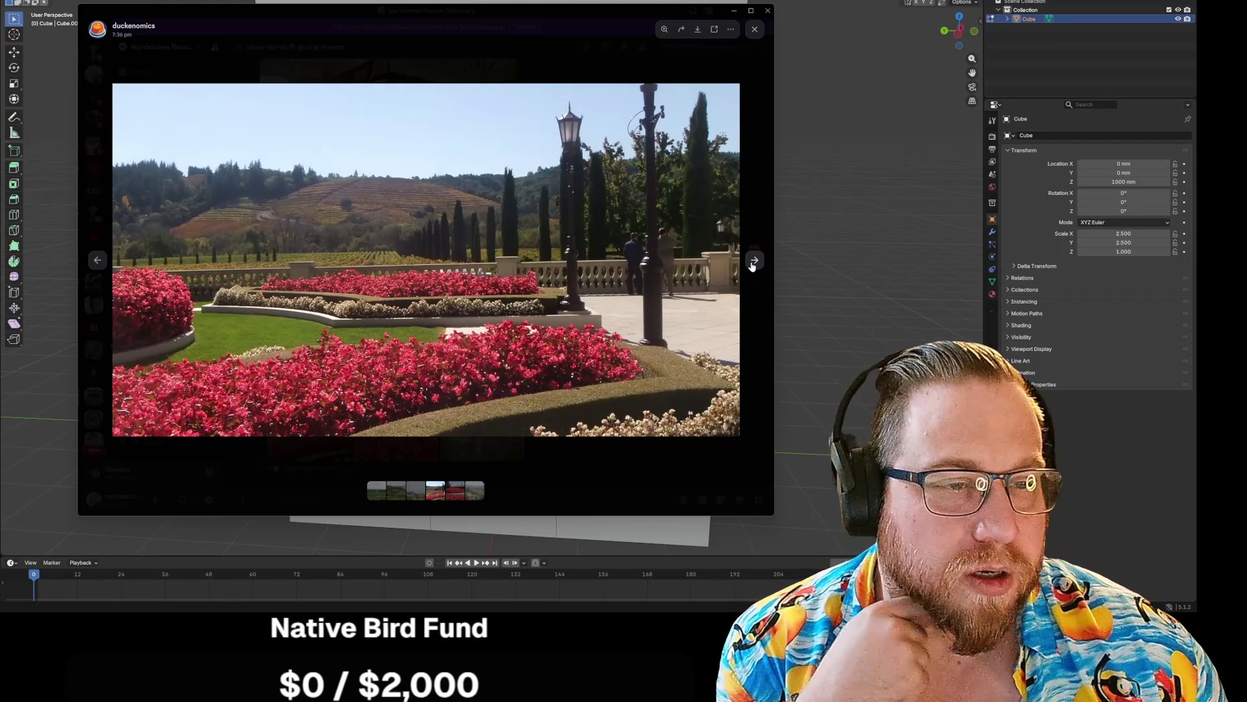
left_click(559, 108)
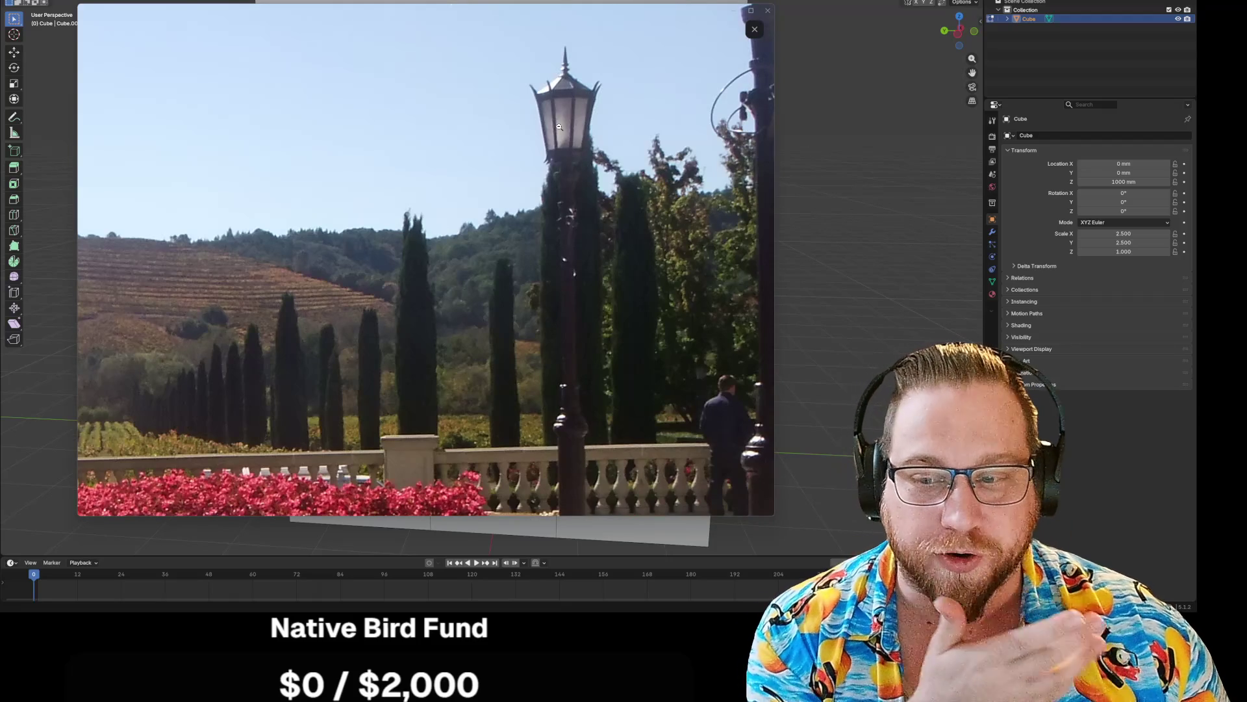
left_click(557, 132)
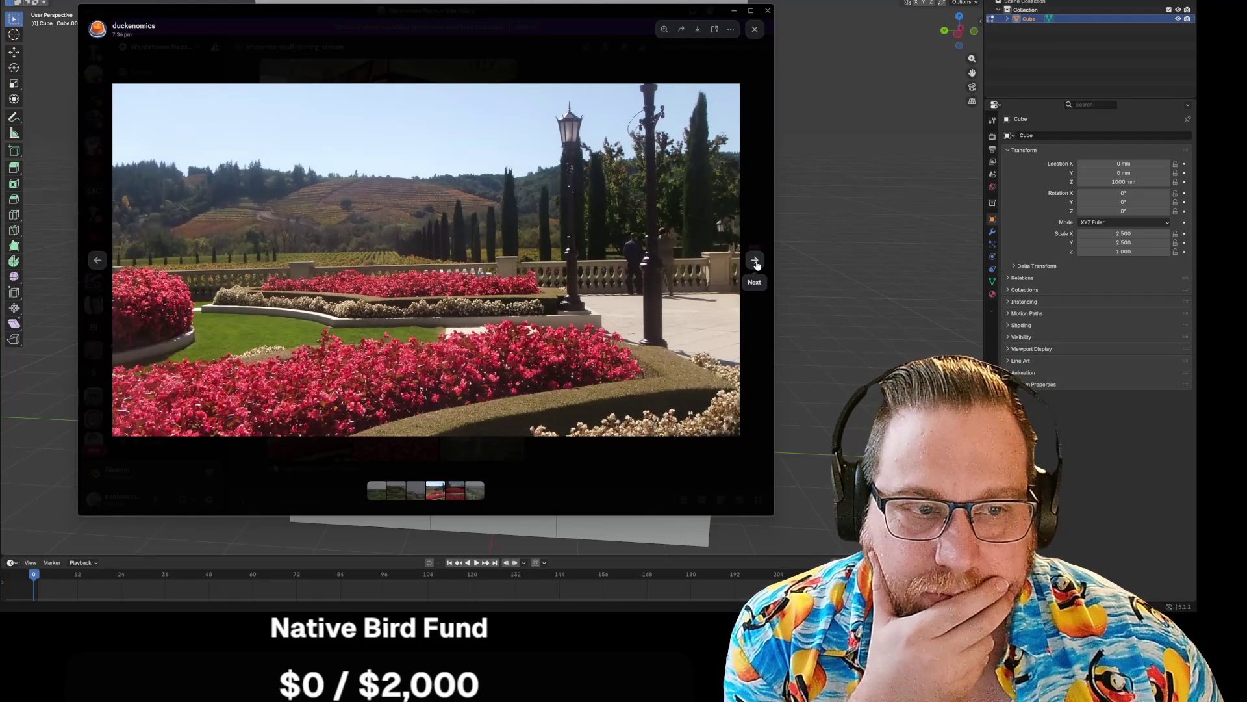
left_click(757, 265)
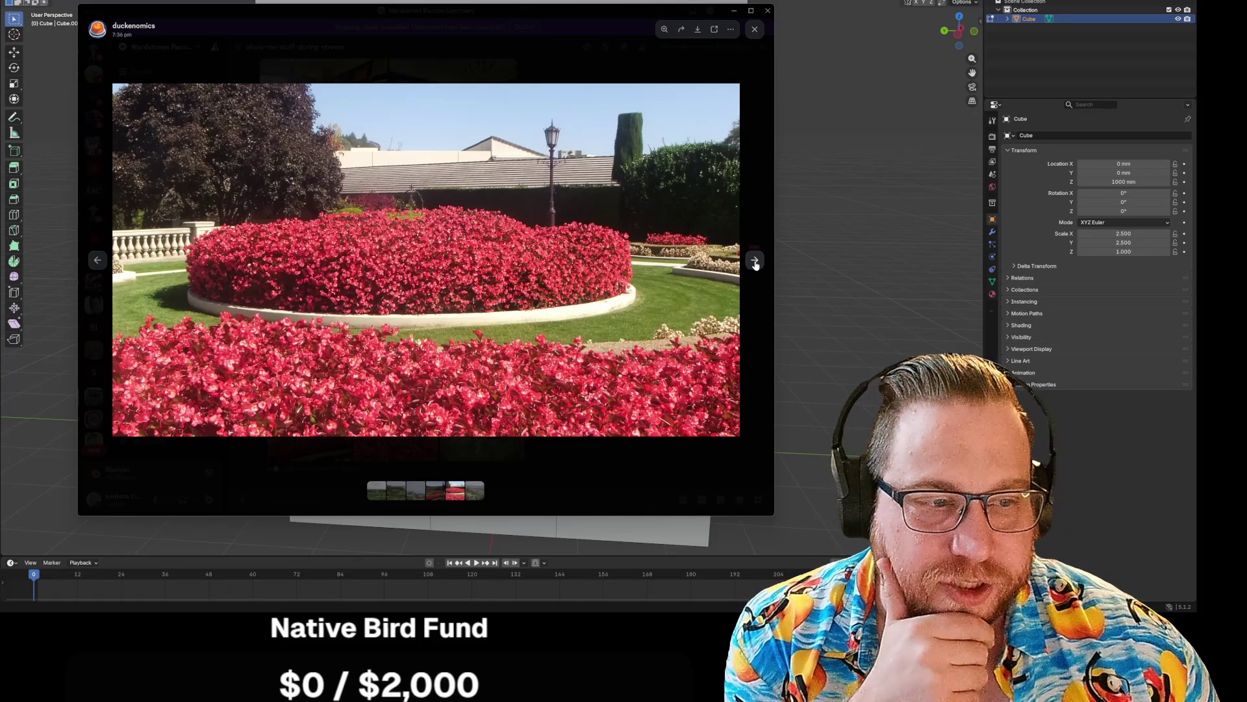
- Reach the valley landscape photo, zoom in on it twice, then move the viewer off the 3D scene
left_click(755, 264)
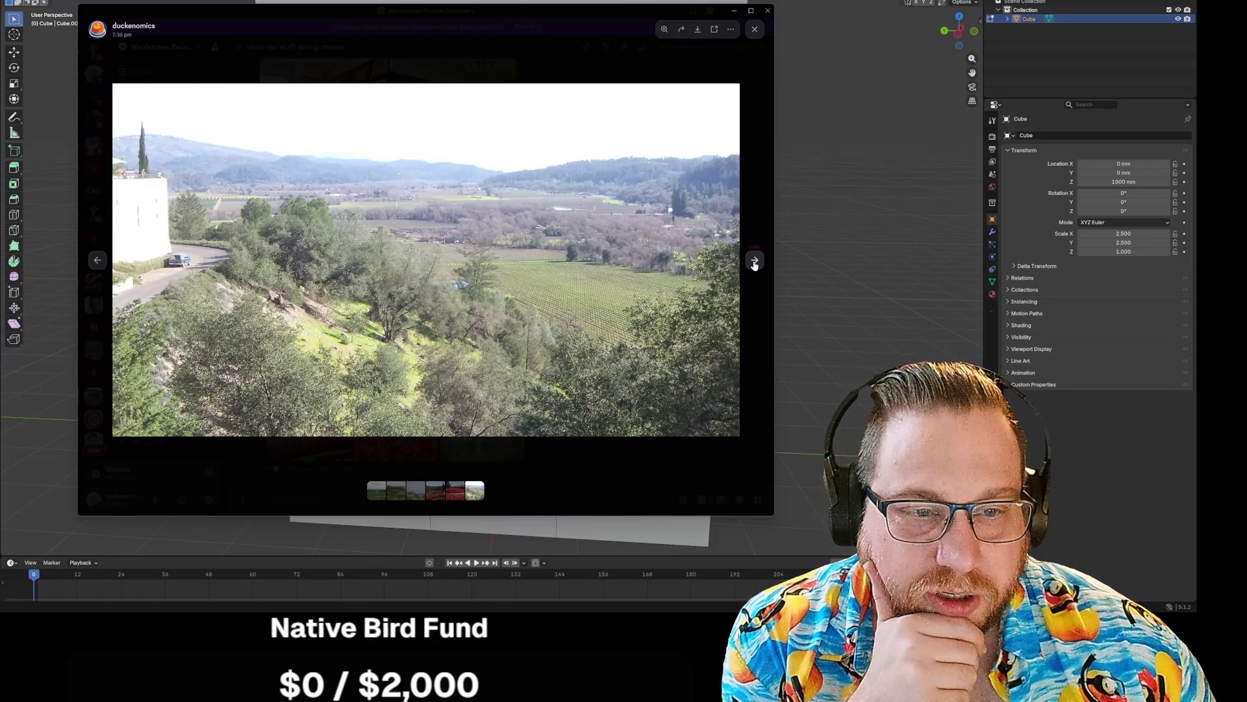
left_click(374, 269)
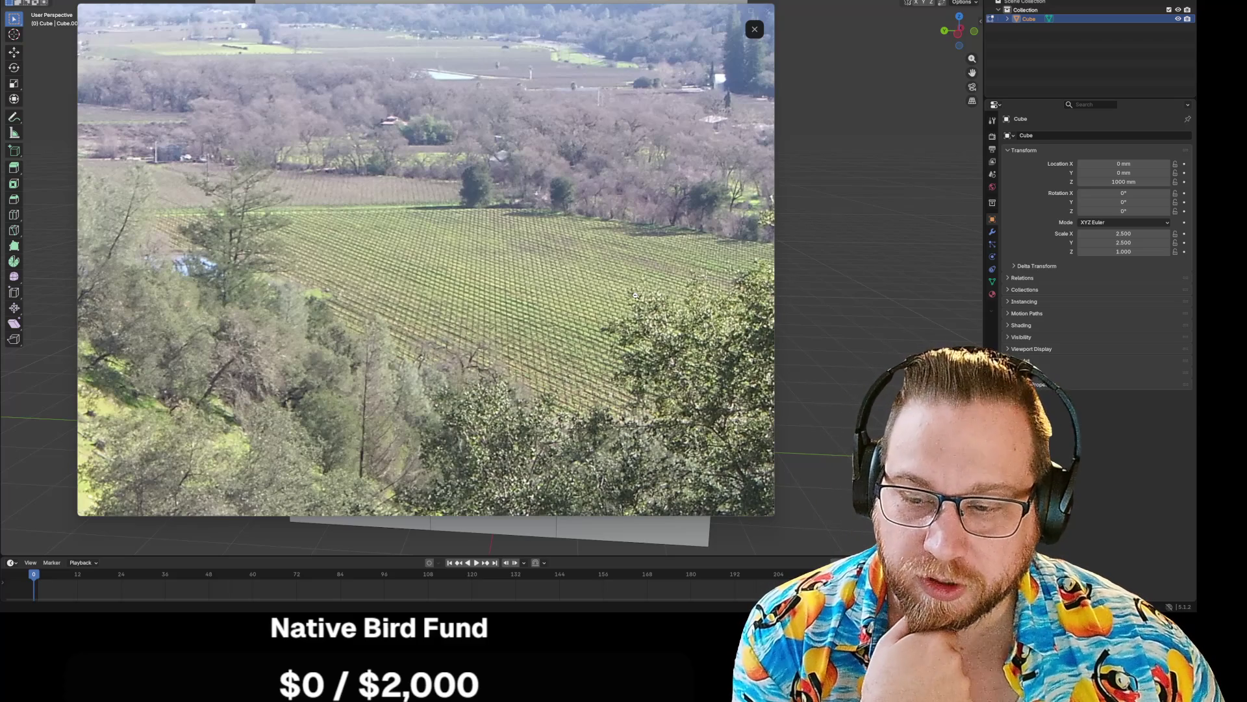
left_click(635, 295)
left_click(195, 189)
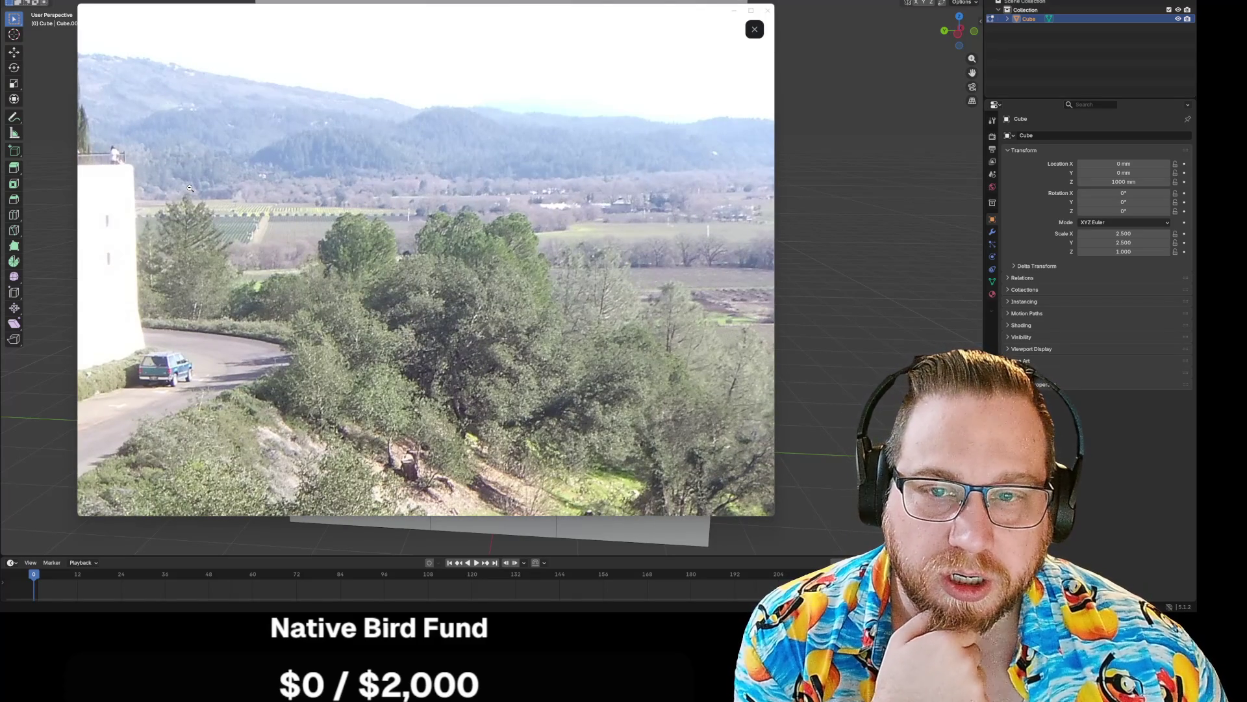
left_click(314, 194)
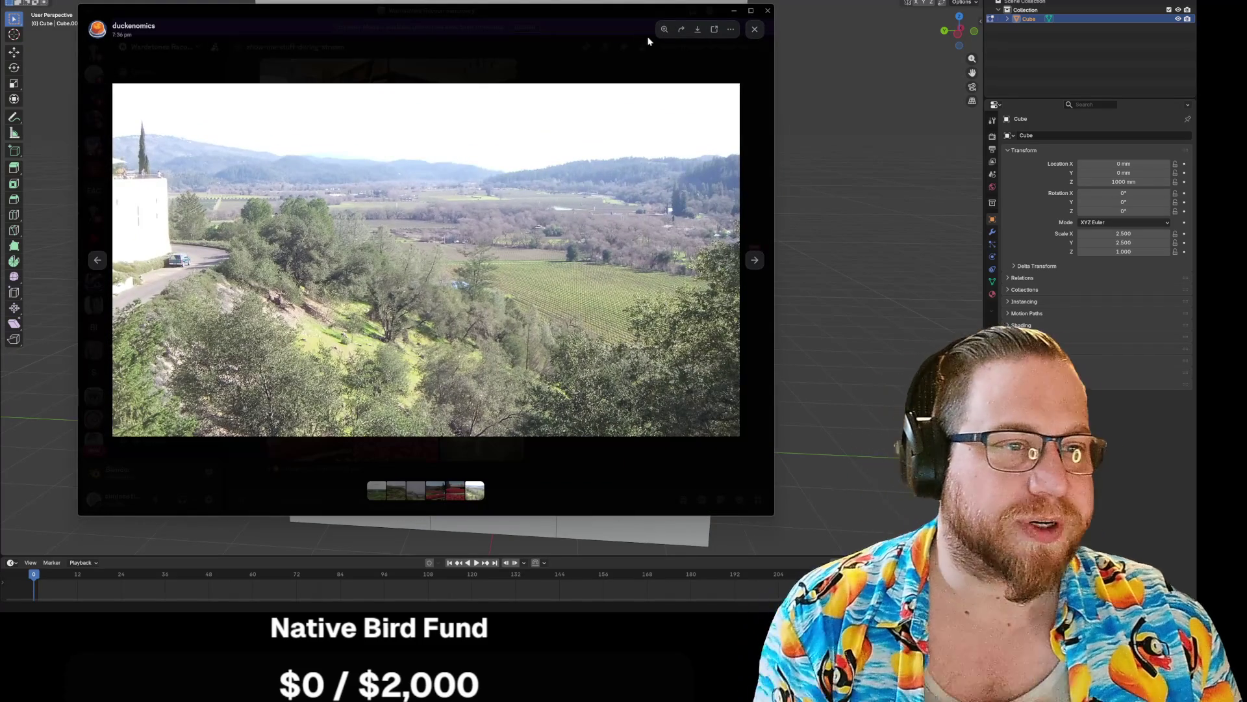
left_click_drag(629, 9, 0, 130)
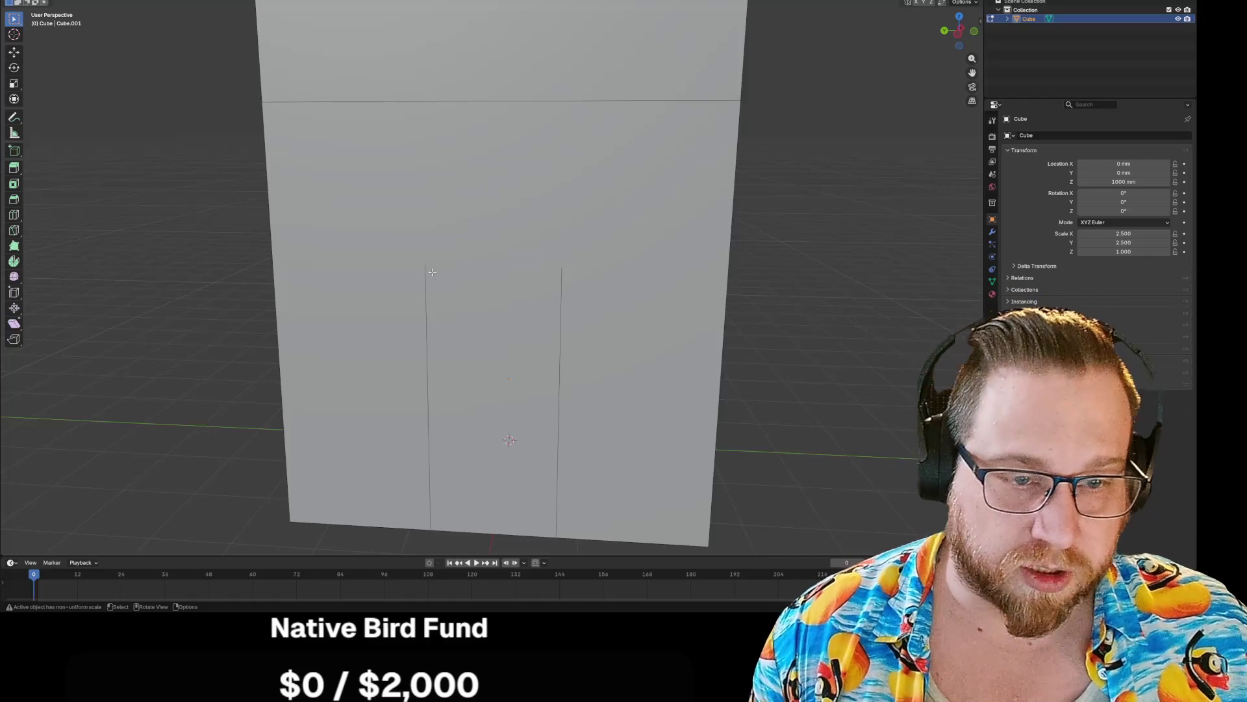
- Narrow the doorway edge selection down to just the top edge and begin a Ctrl+B bevel on it
left_click(477, 320)
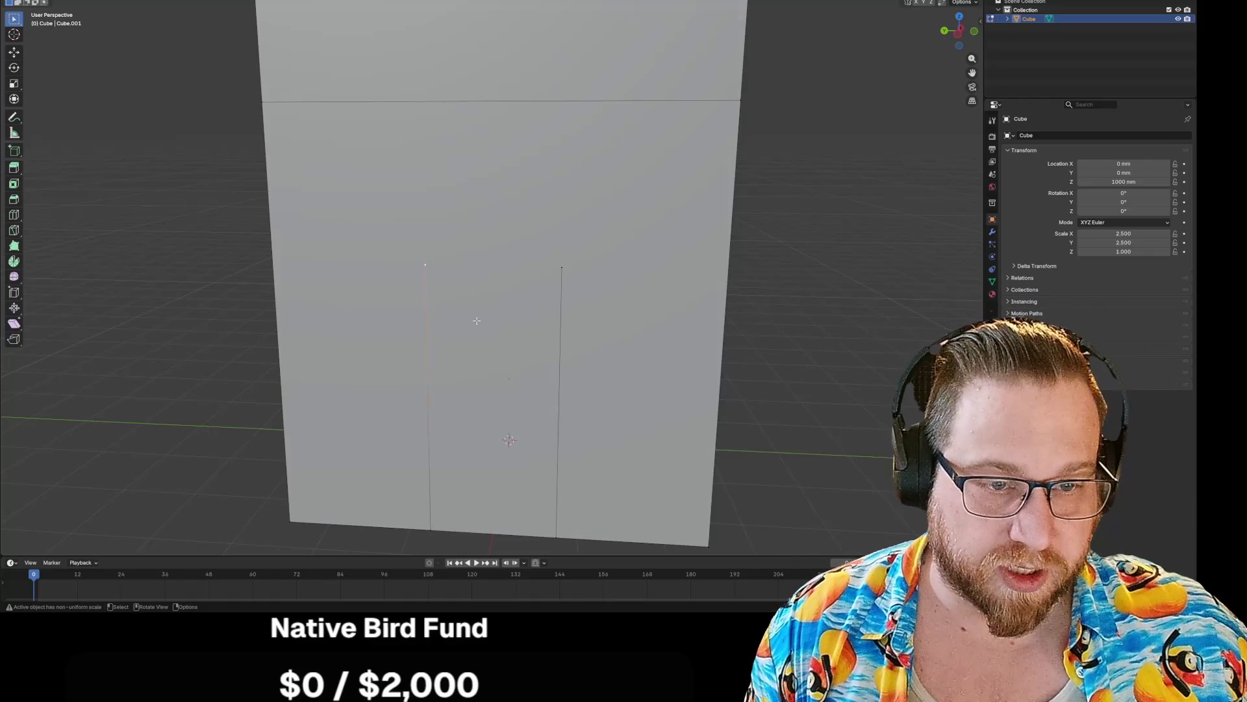
left_click(562, 273, "ctrl")
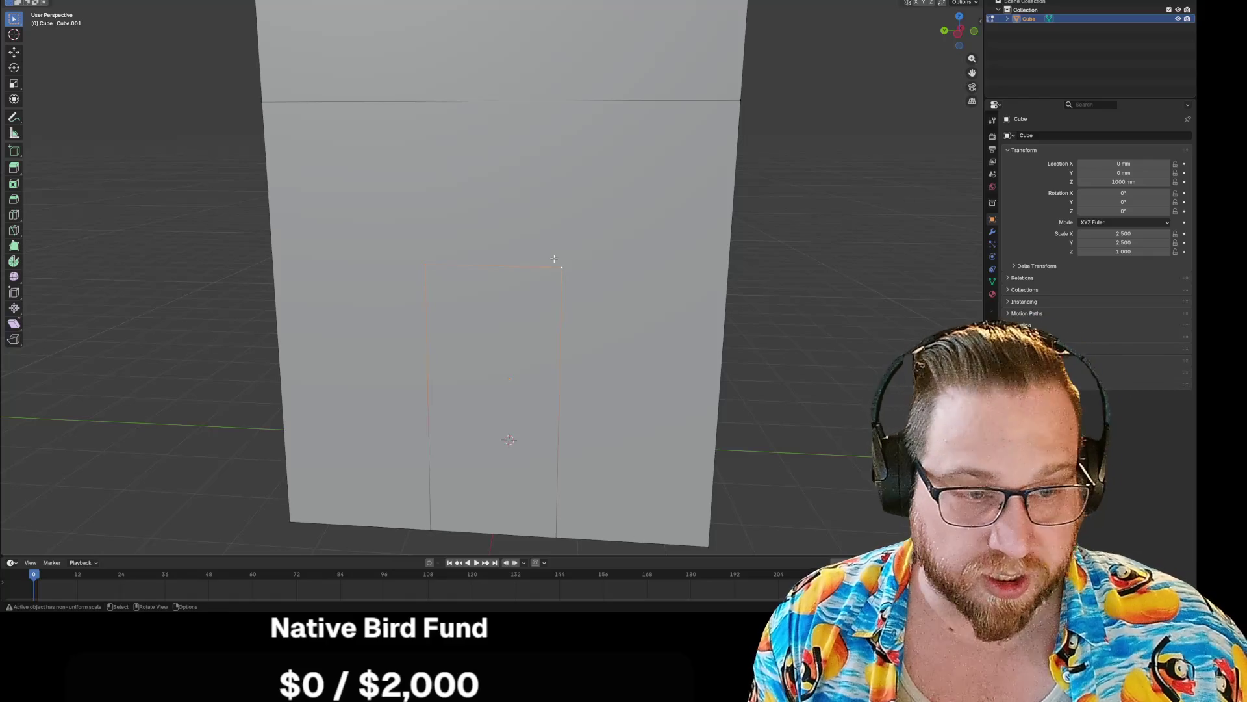
left_click(483, 266)
left_click(485, 266)
key("ctrl+b")
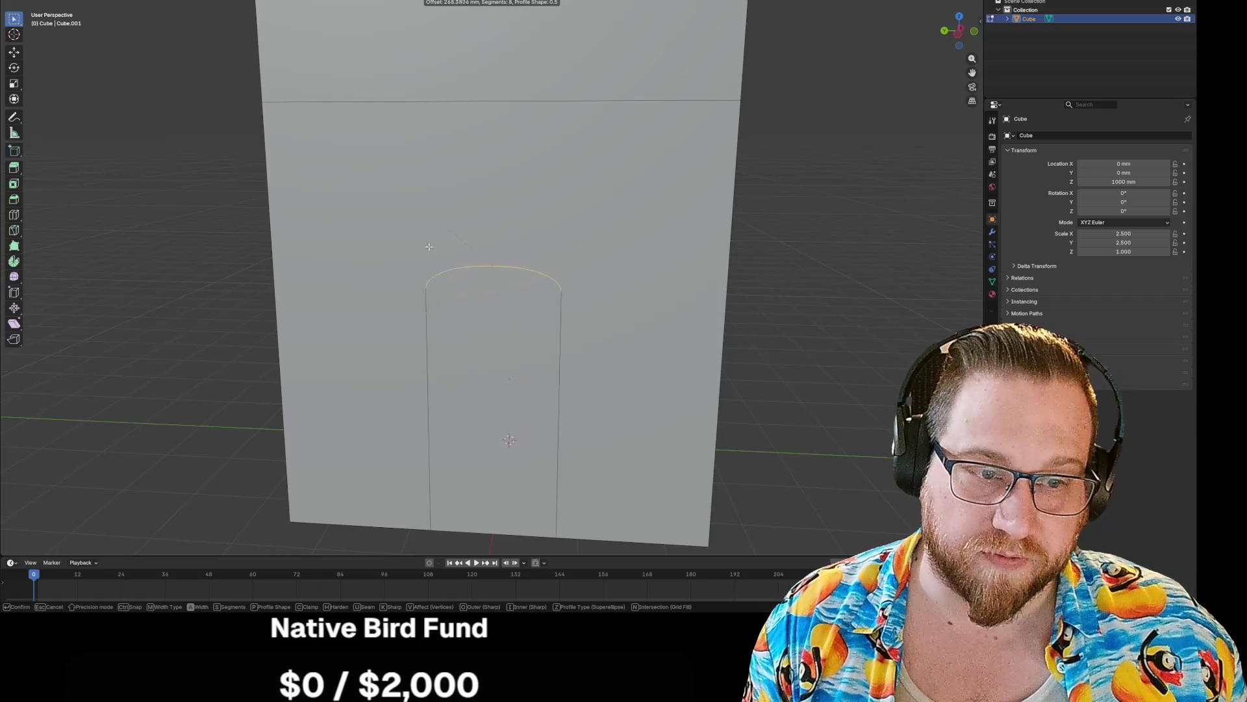
- Bevel the doorway's top edge with Clamp Overlap off and a 1793 mm width
scroll(517, 371, "down", 2)
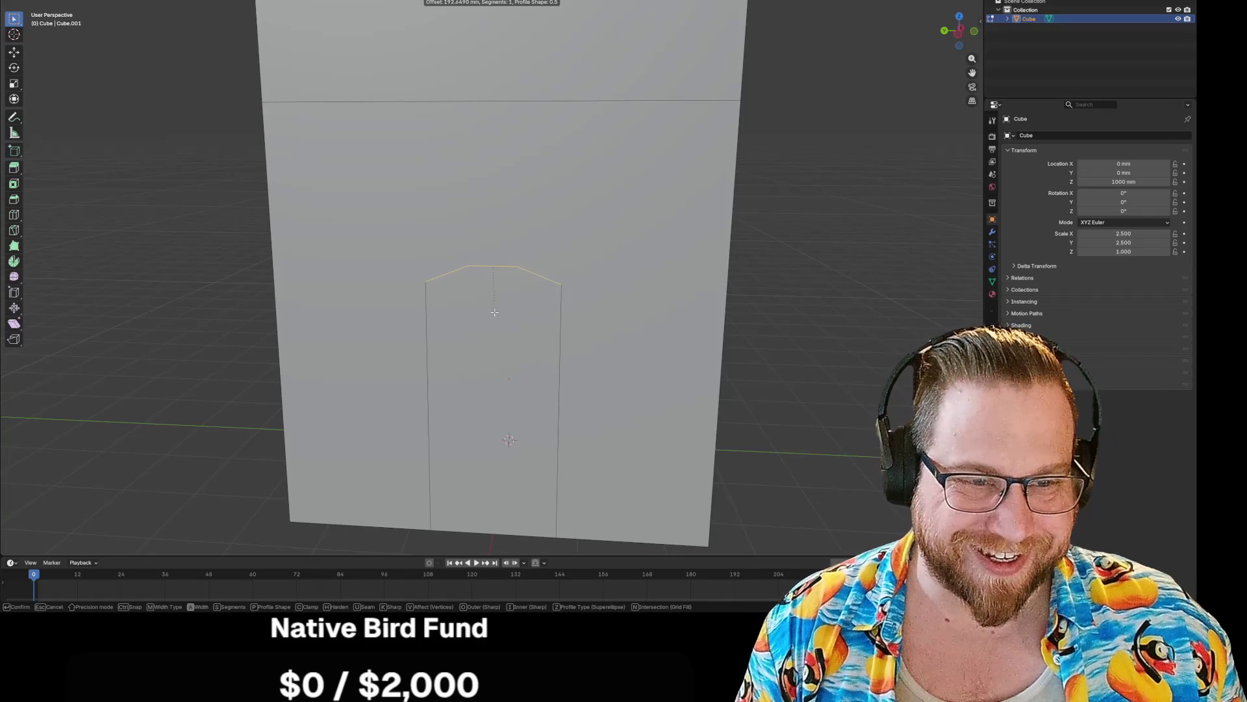
left_click(491, 329)
left_click(86, 455)
left_click_drag(110, 406, 170, 406)
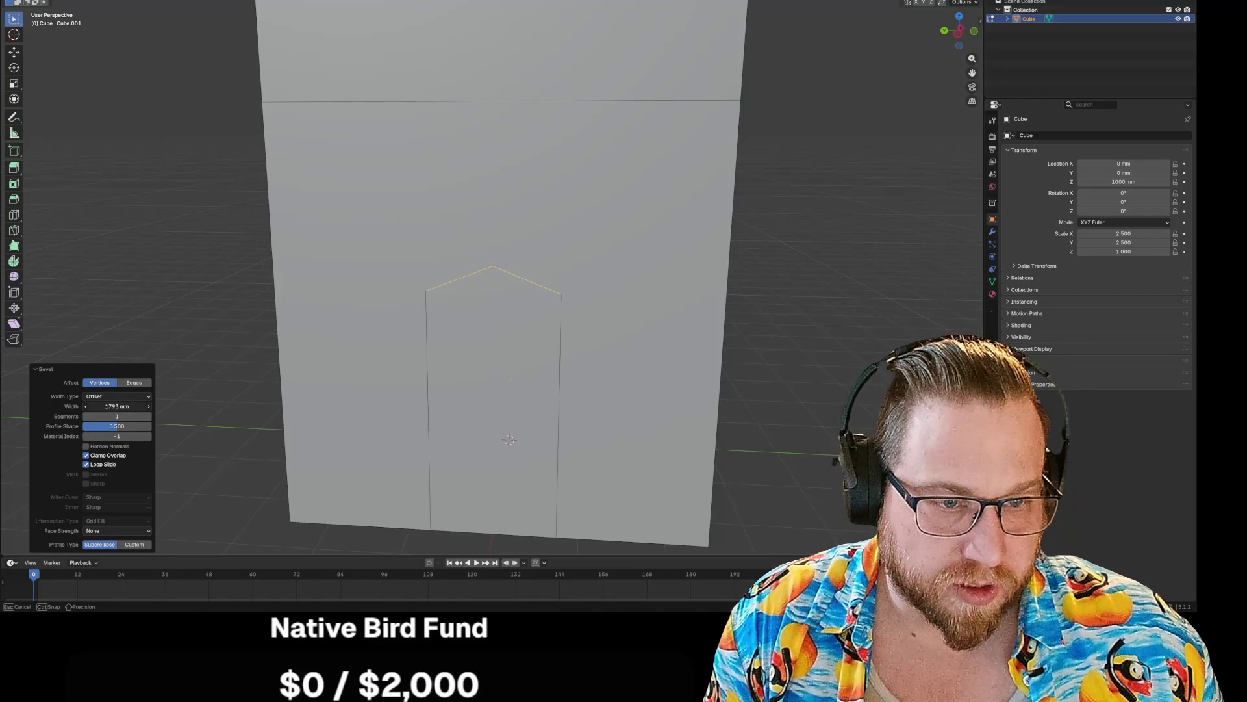
mouse_move(117, 406)
left_mouse_down()
mouse_move(163, 416)
mouse_move(91, 415)
left_mouse_up()
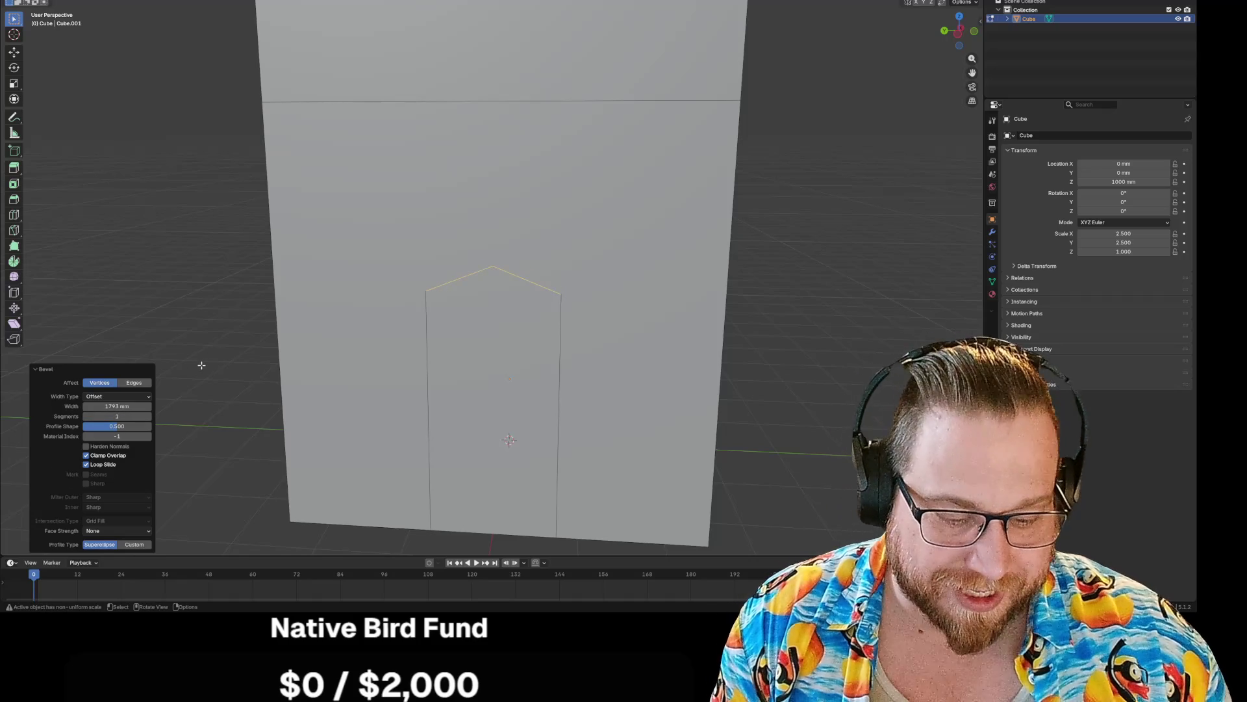
- Bevel the gable edges, undoing once, ending with a 3-segment bevel on the right gable edge
left_click(200, 326)
left_click(529, 332)
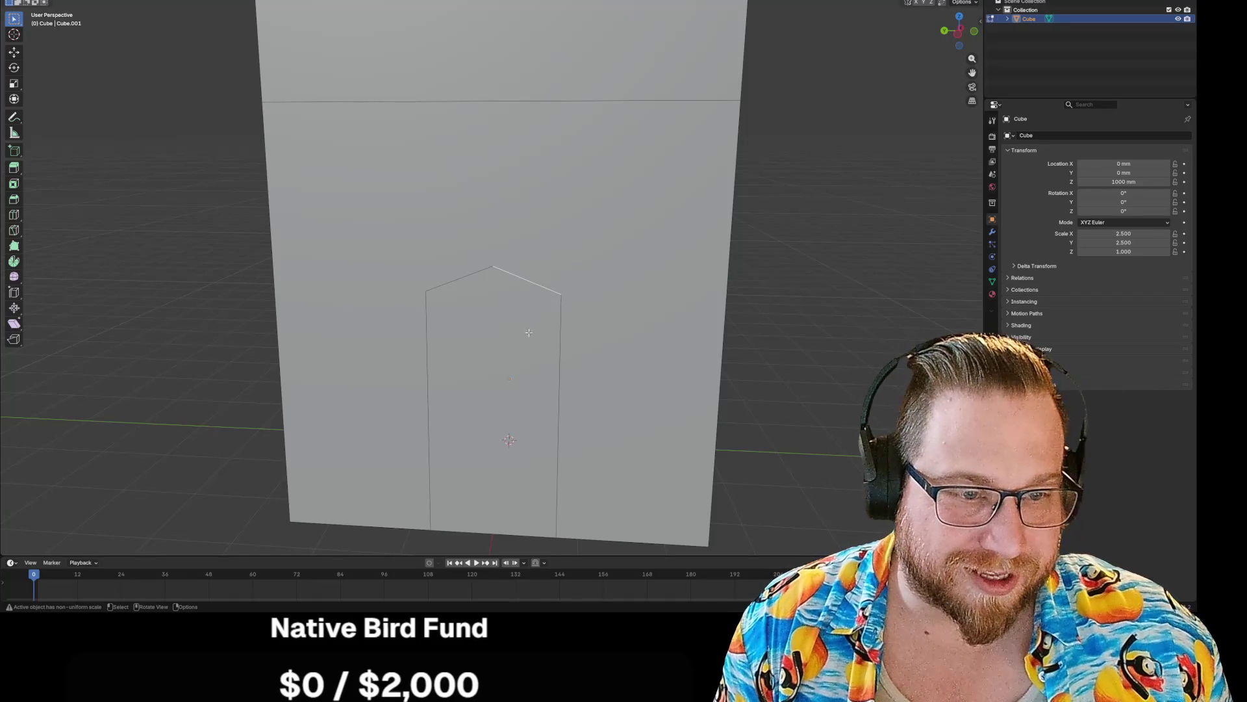
left_click(456, 282, "shift")
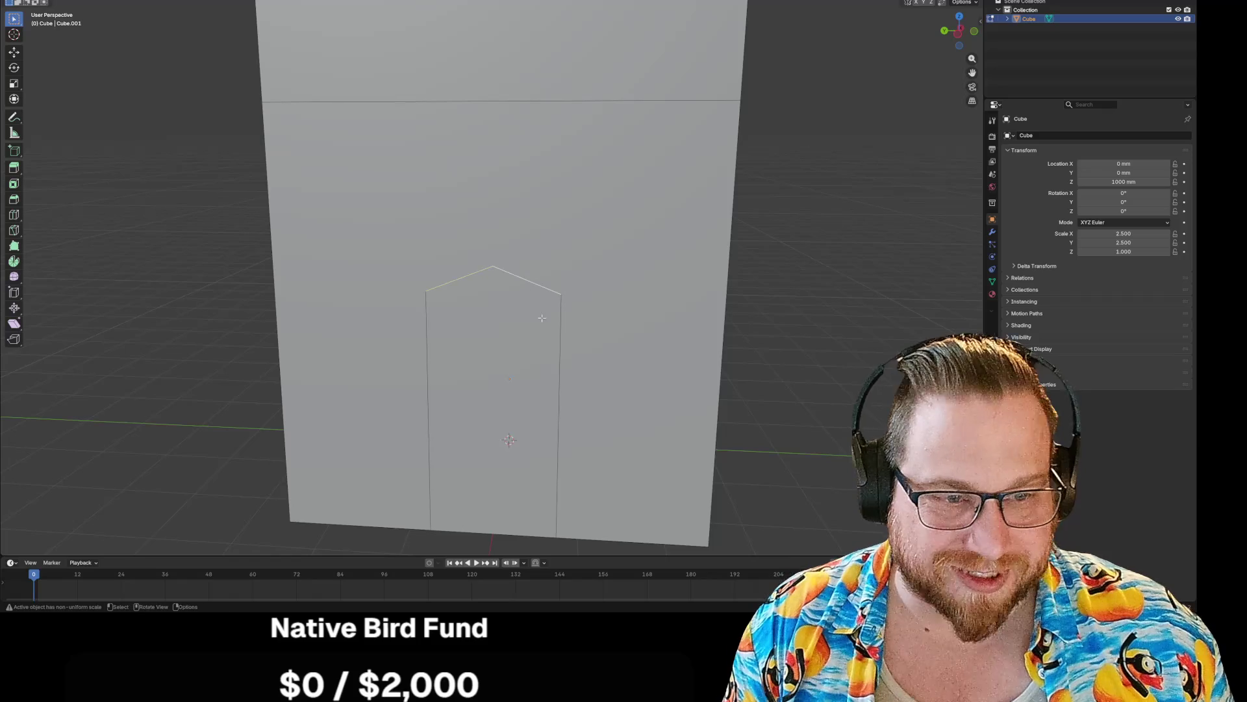
key("ctrl+b")
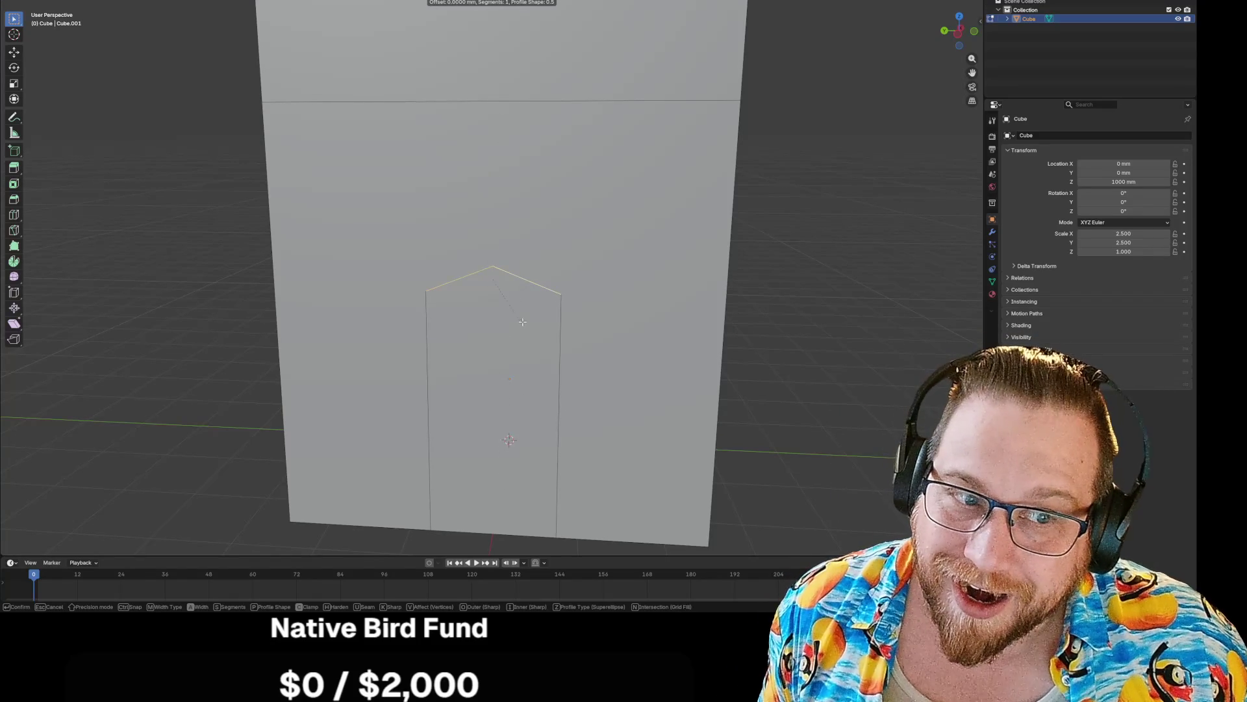
left_click(515, 376)
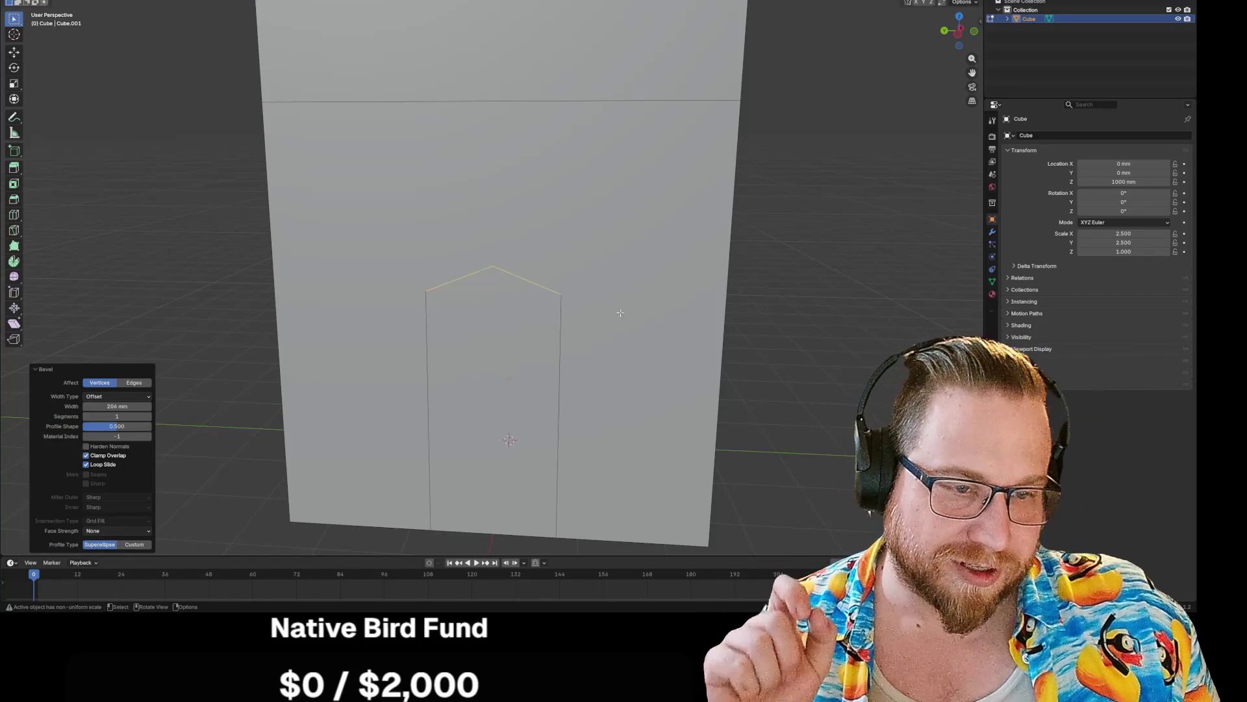
key("ctrl+z")
key("ctrl+z")
key("ctrl+b")
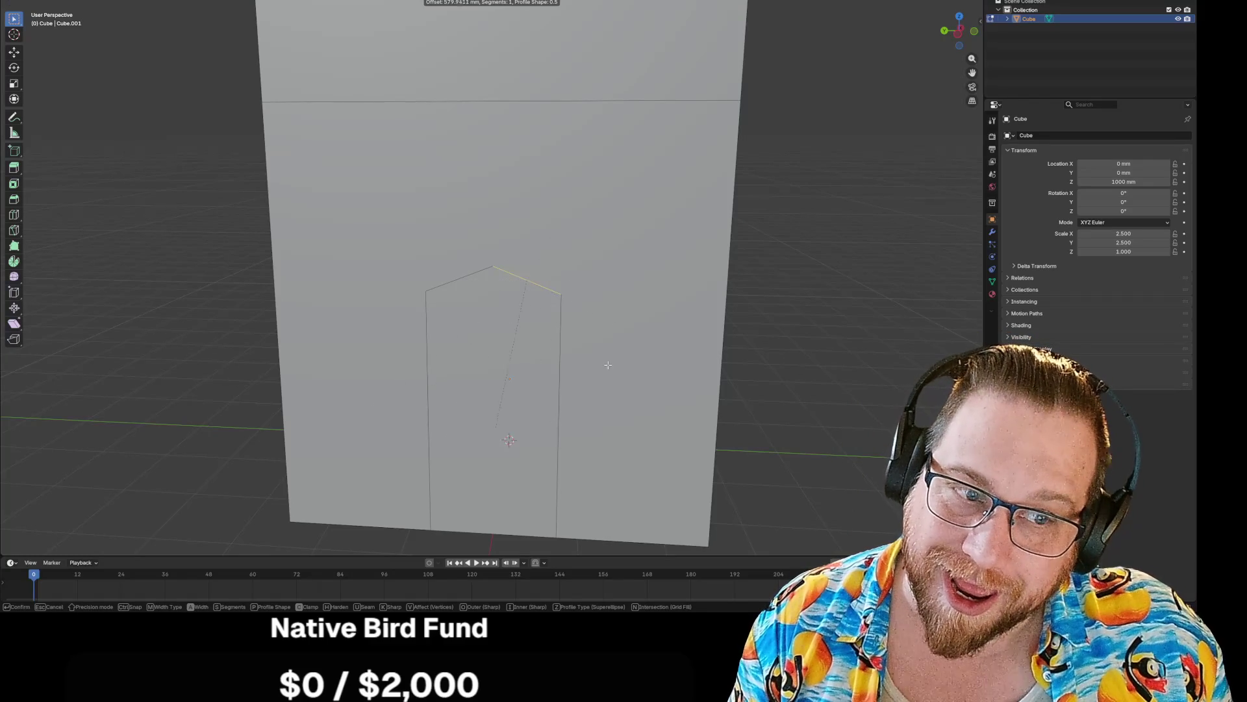
left_click(614, 192)
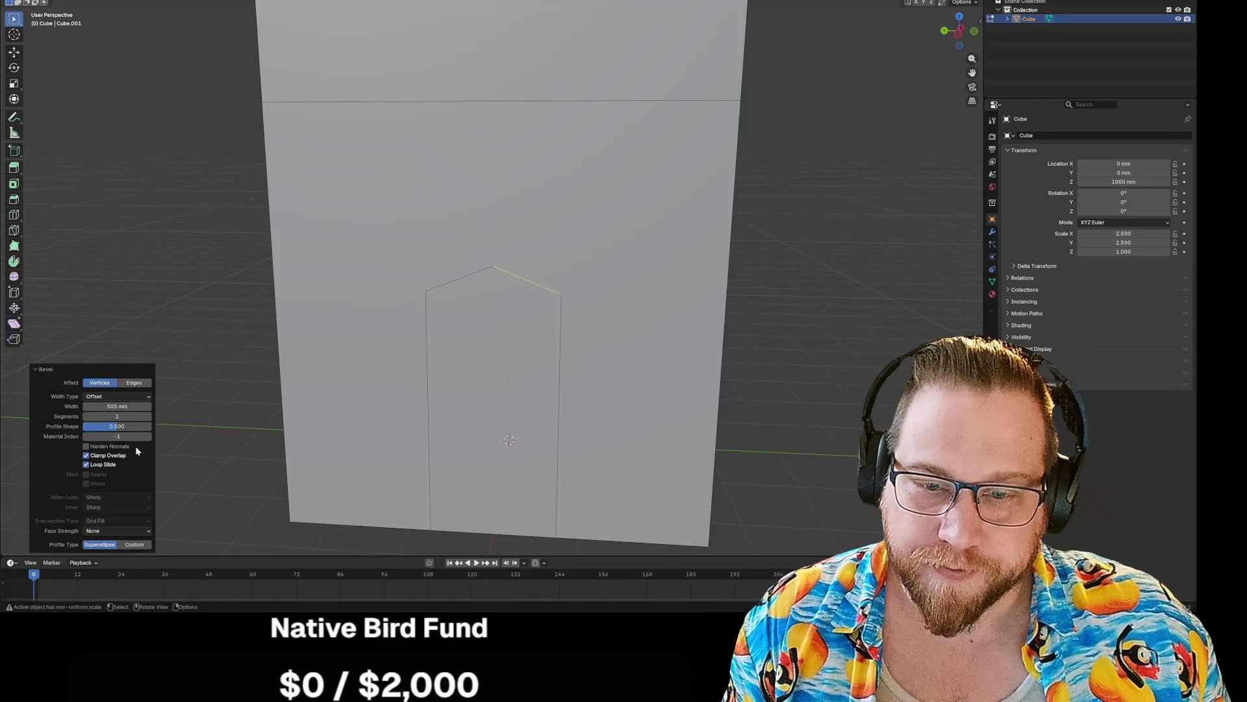
mouse_move(117, 416)
left_mouse_down()
mouse_move(130, 416)
mouse_move(91, 416)
mouse_move(118, 416)
mouse_move(97, 406)
mouse_move(193, 420)
mouse_move(123, 416)
mouse_move(136, 406)
mouse_move(123, 416)
left_mouse_up()
left_click(353, 243)
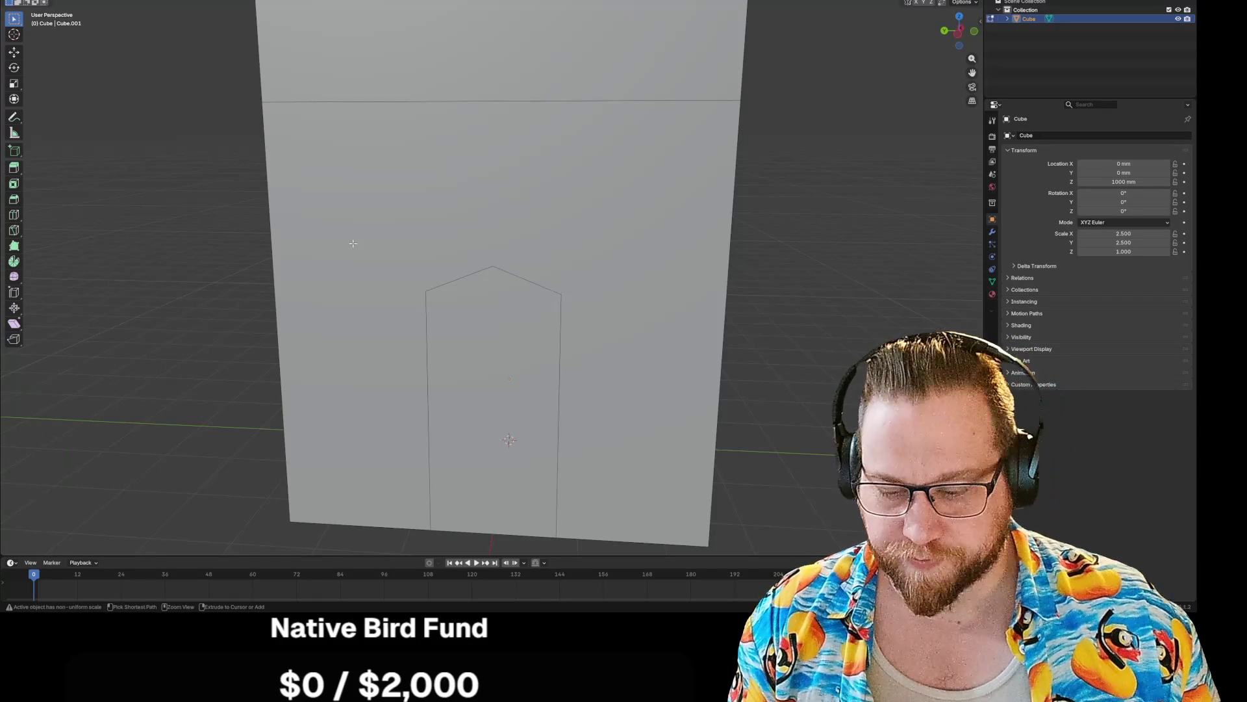
- Undo back to the flat doorway top, then vertex-bevel its top corners into a 24-segment arch
left_click(397, 222)
key("ctrl+z")
key("ctrl+z")
key("ctrl+z")
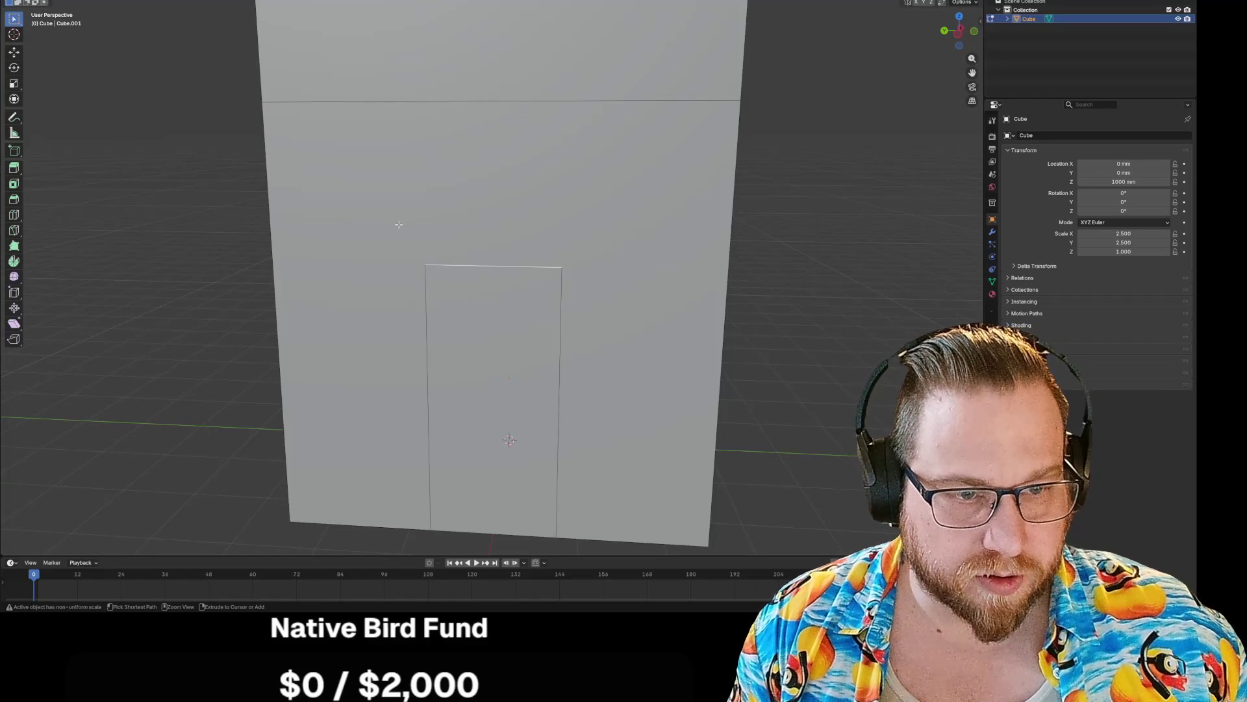
key("ctrl+shift+b")
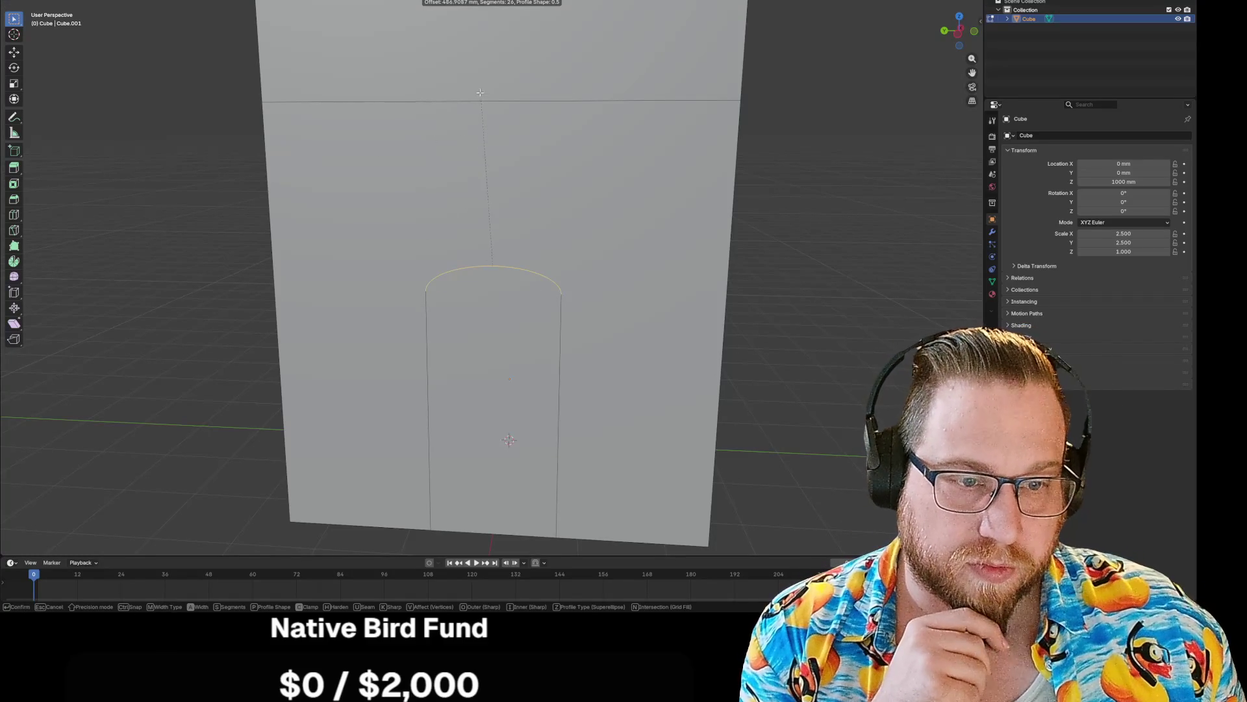
left_click(492, 60)
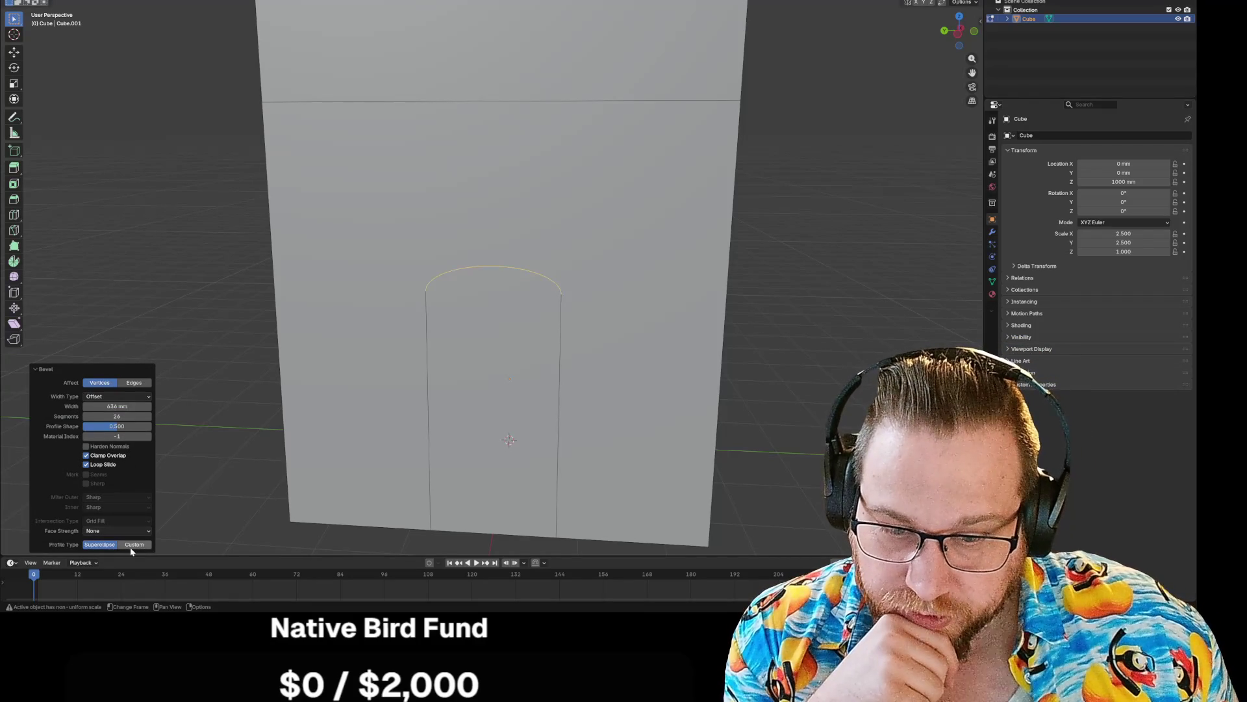
- Give the bevel a Custom profile, material index 3, Loop Slide off, miter profile 0, single 156 mm segment
left_click(134, 544)
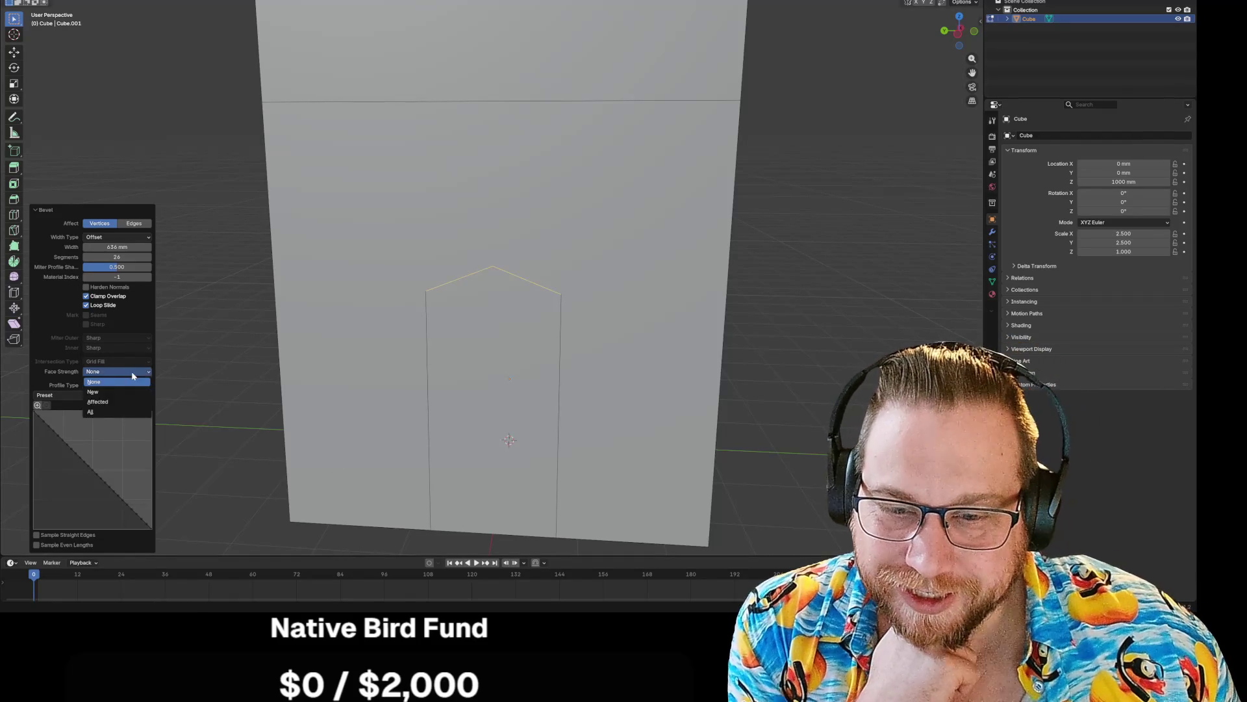
left_click_drag(110, 285, 133, 285)
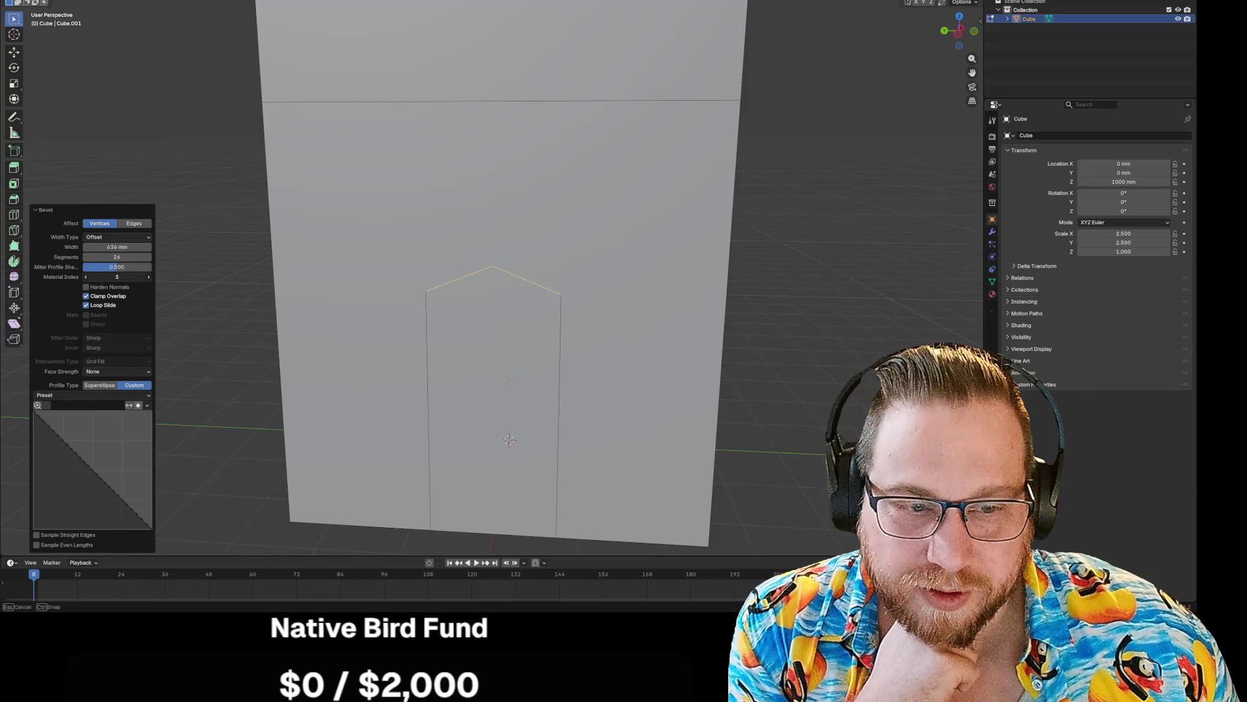
left_click(86, 305)
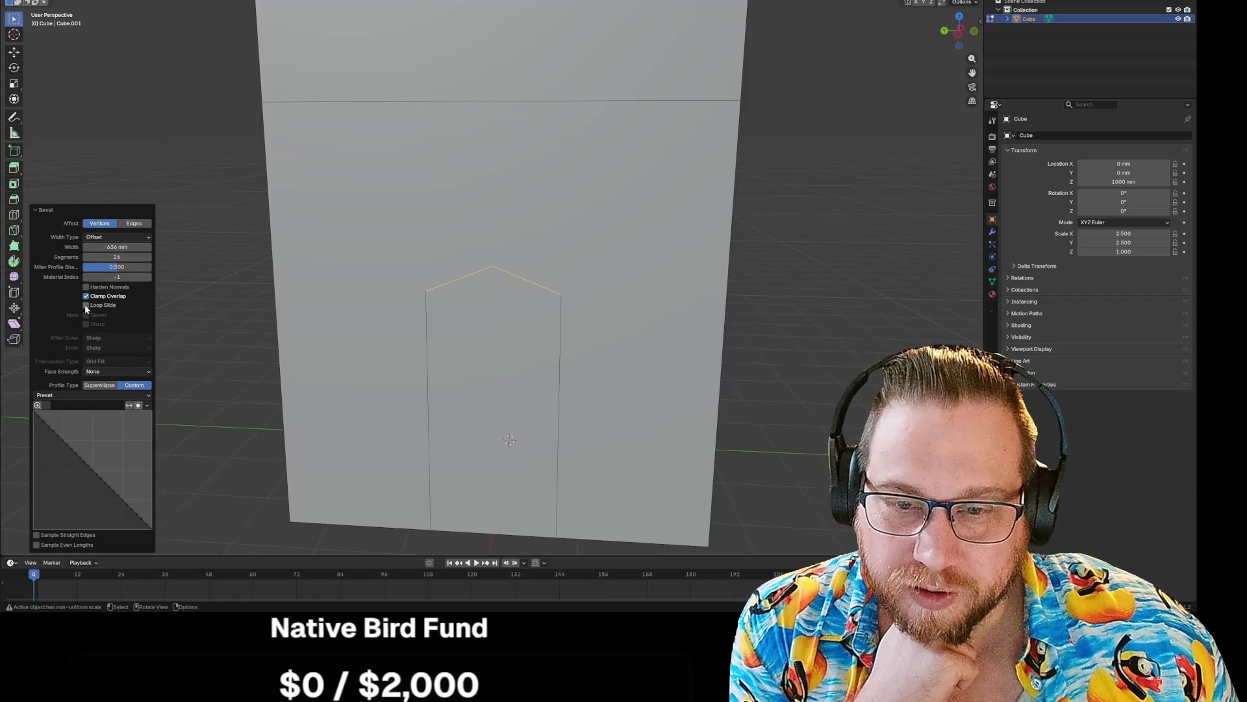
mouse_move(109, 269)
left_mouse_down()
mouse_move(149, 269)
mouse_move(108, 273)
mouse_move(138, 256)
mouse_move(98, 247)
left_mouse_up()
left_click_drag(117, 257, 81, 256)
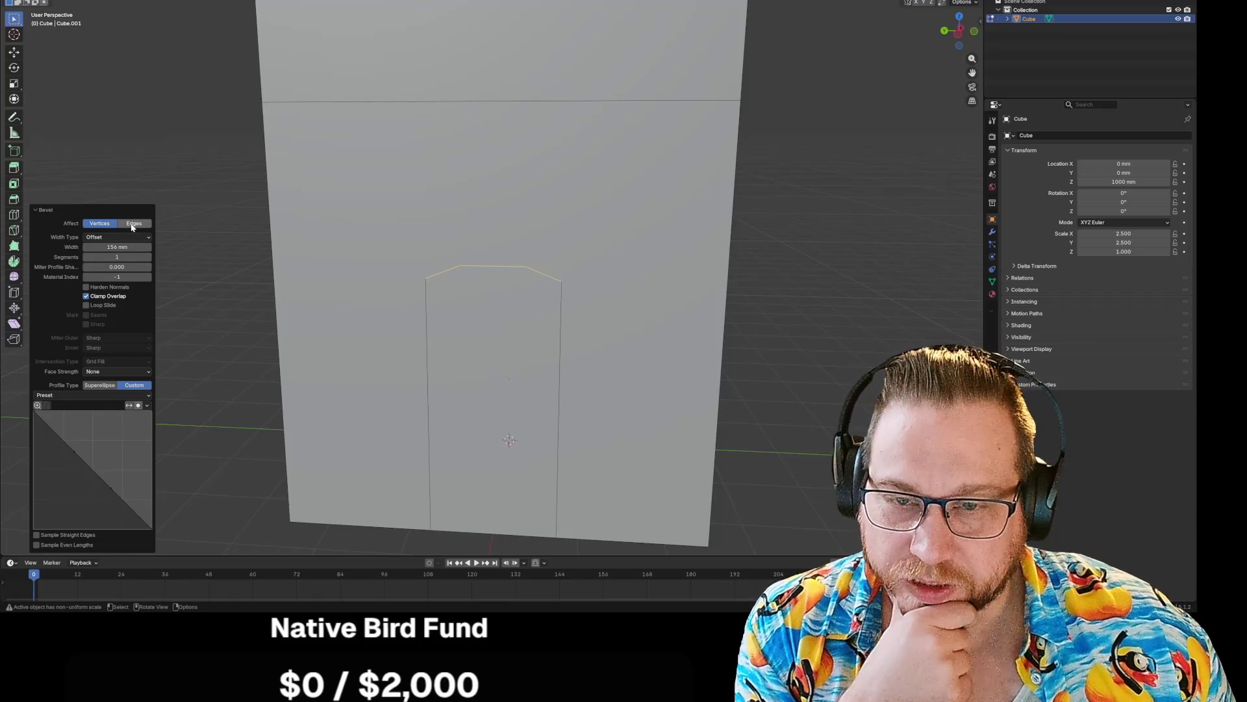
- Return the bevel to Superellipse with 4 segments and a widened Percent-based width
left_click(96, 386)
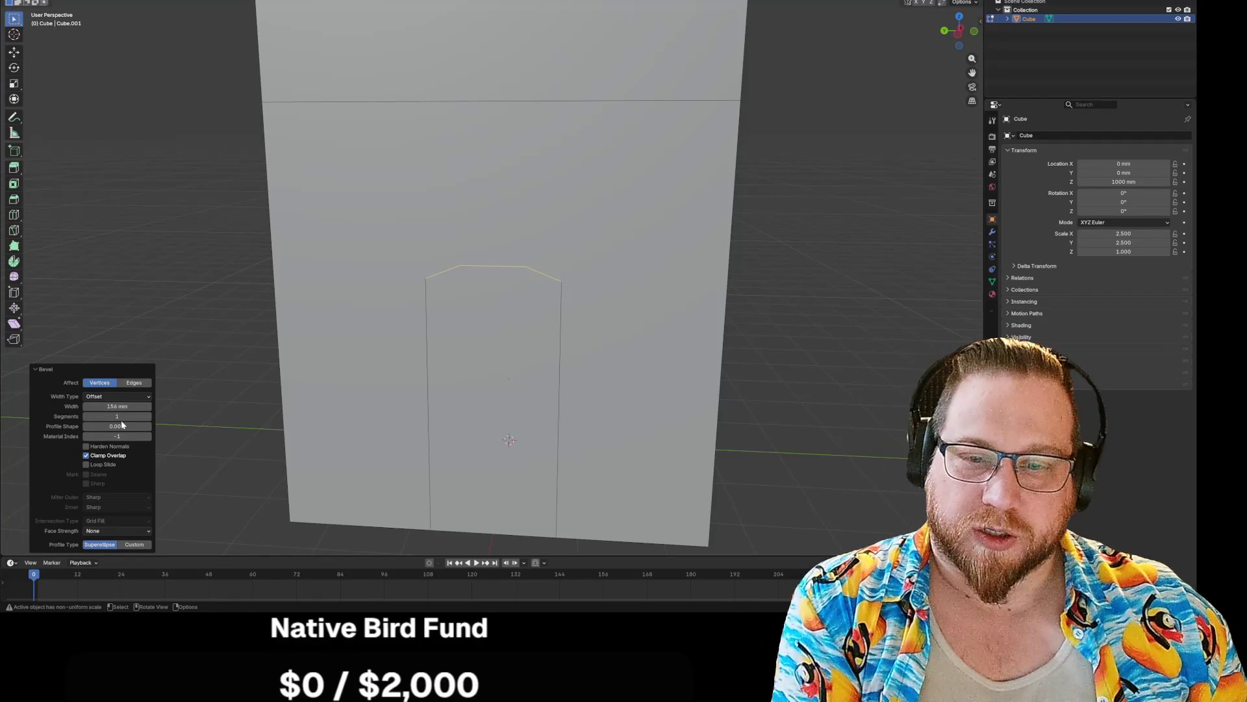
mouse_move(118, 415)
left_mouse_down()
mouse_move(143, 415)
mouse_move(127, 406)
left_mouse_up()
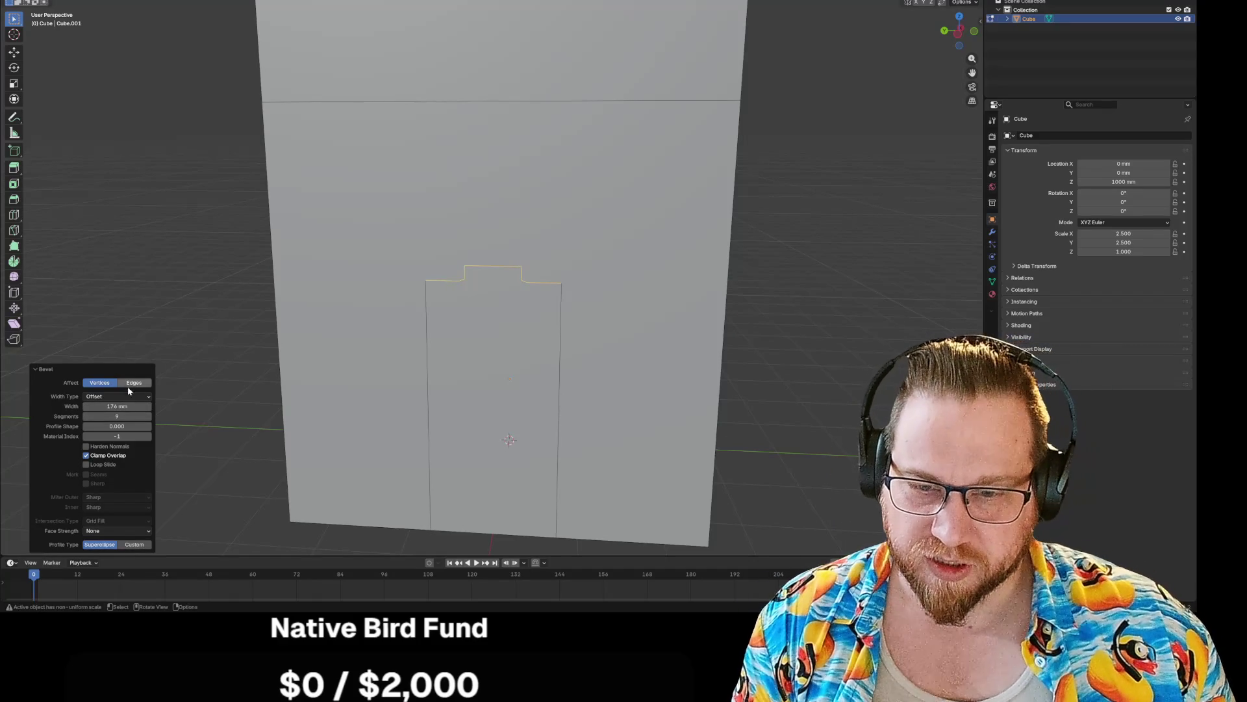
left_click(130, 397)
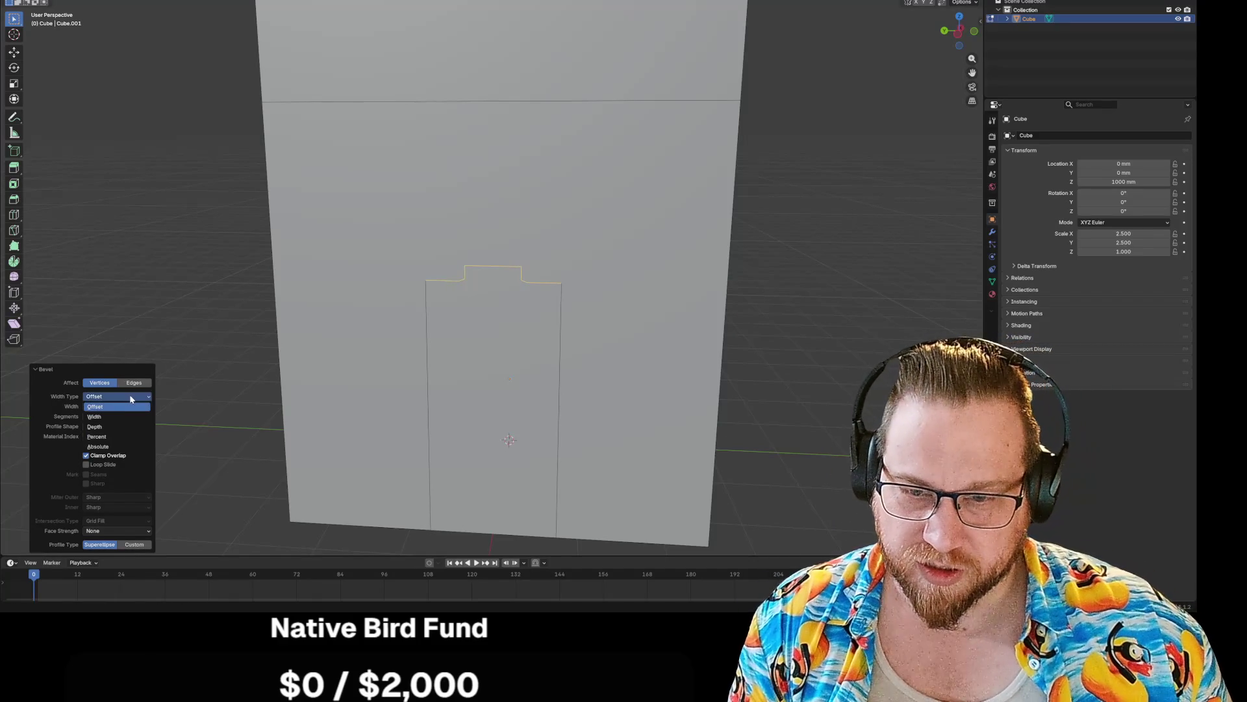
left_click(113, 437)
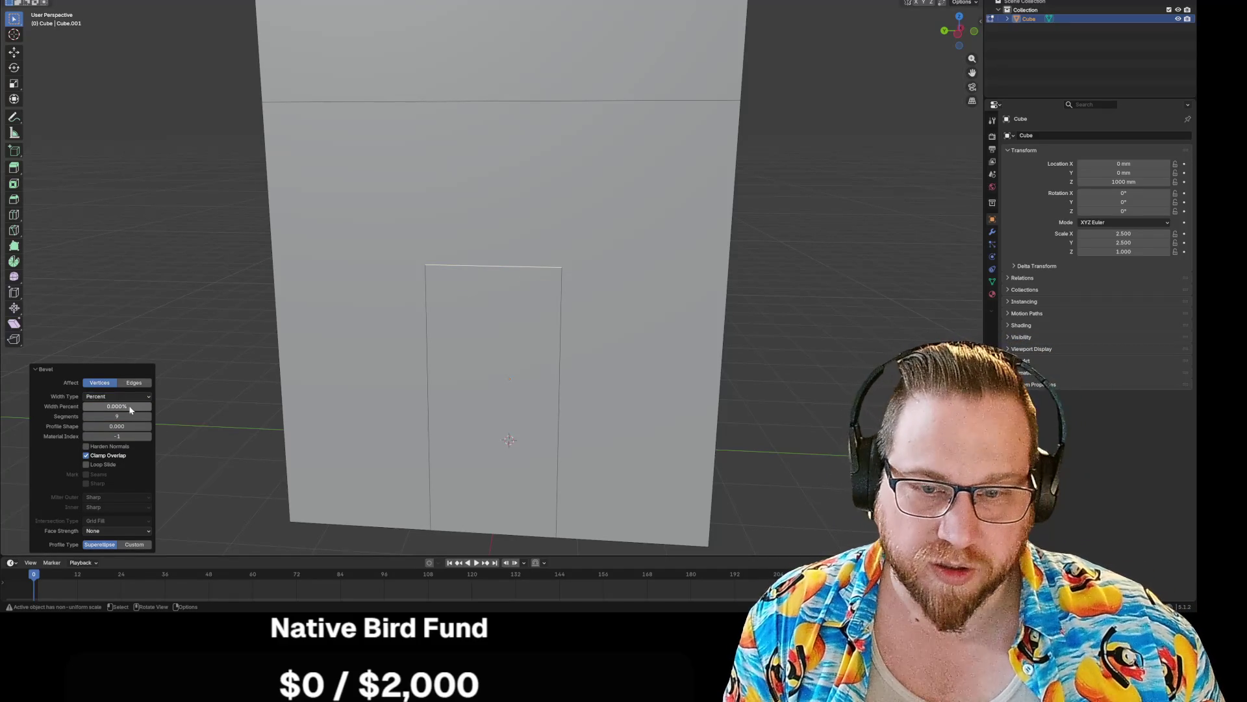
mouse_move(117, 411)
left_mouse_down()
mouse_move(143, 411)
mouse_move(94, 416)
left_mouse_up()
- Set the bevel profile shape to 0.0, adjust it further, then deselect everything
left_click(117, 426)
type("0.0")
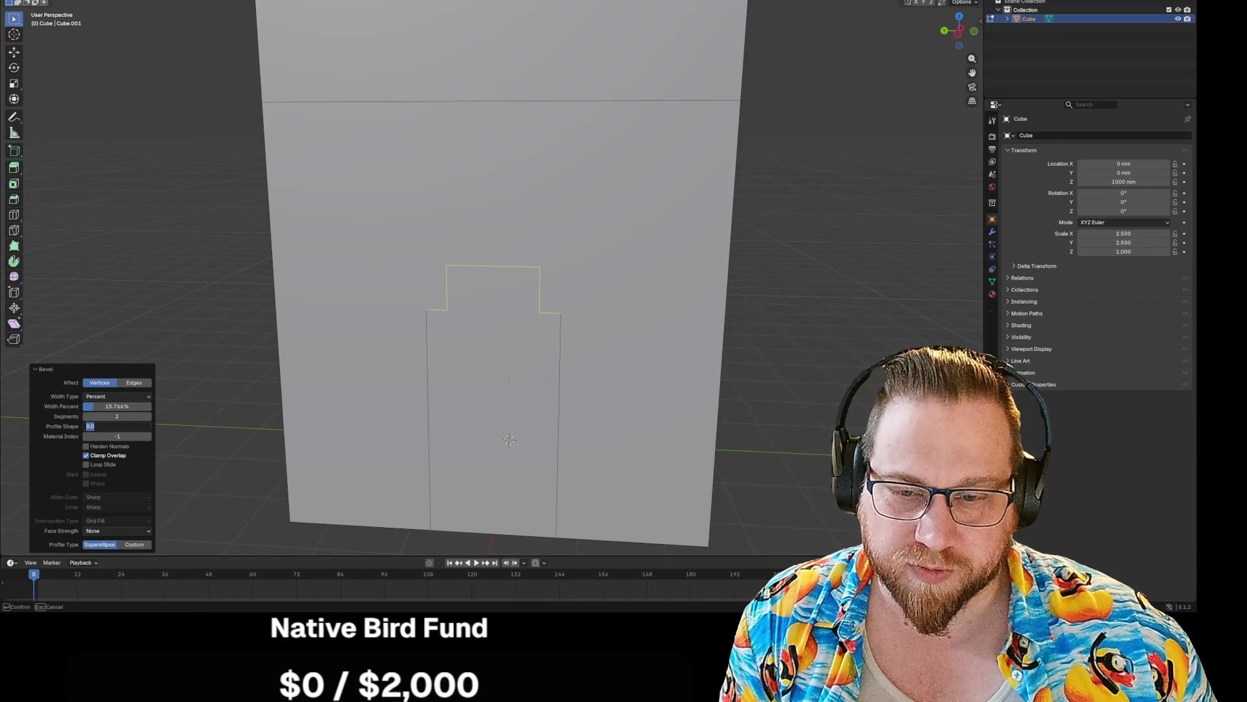
key("Return")
mouse_move(101, 427)
left_mouse_down()
mouse_move(151, 426)
mouse_move(110, 426)
mouse_move(130, 415)
mouse_move(107, 434)
mouse_move(140, 426)
mouse_move(94, 426)
mouse_move(152, 426)
mouse_move(114, 437)
mouse_move(120, 406)
mouse_move(138, 406)
left_mouse_up()
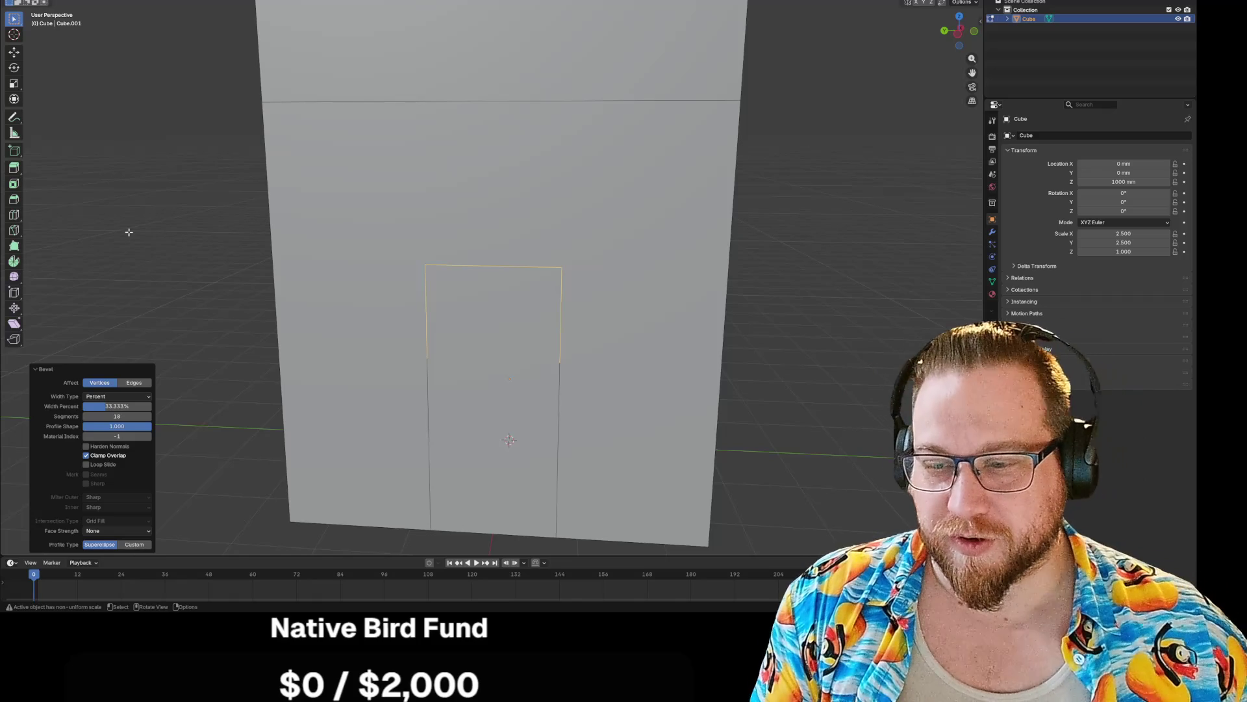
left_click(175, 250)
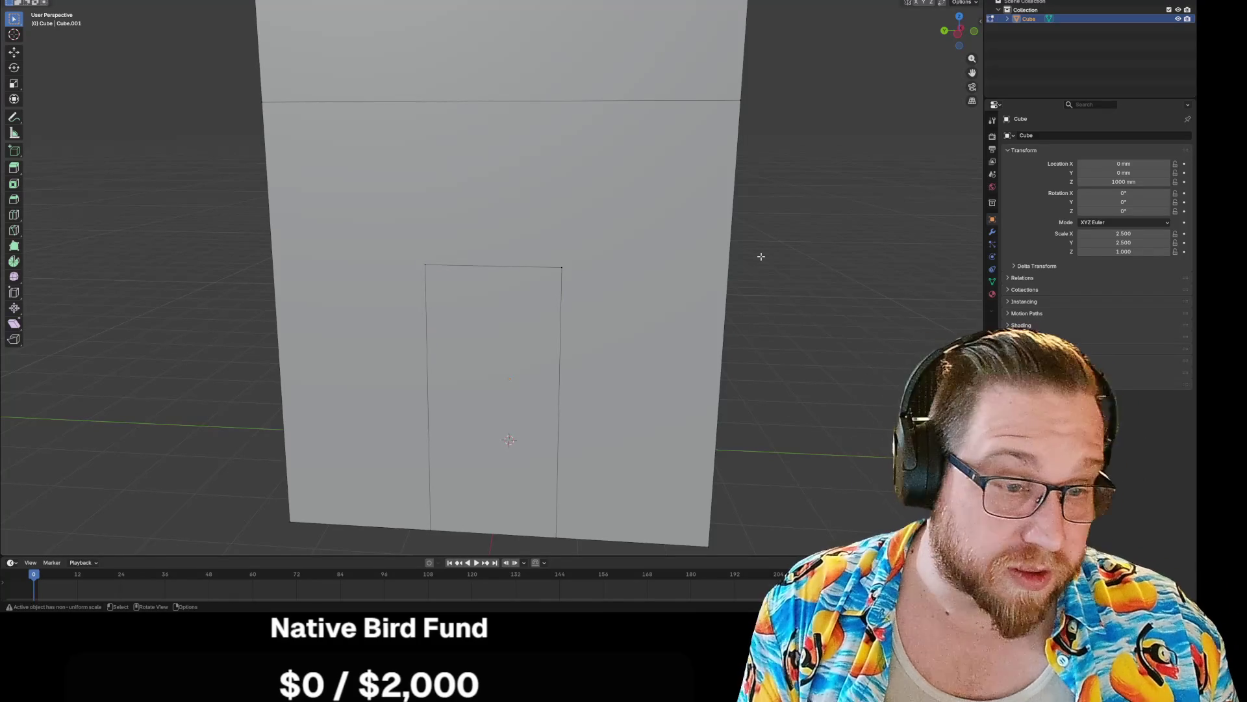
left_click(562, 267)
left_click(425, 264, "shift")
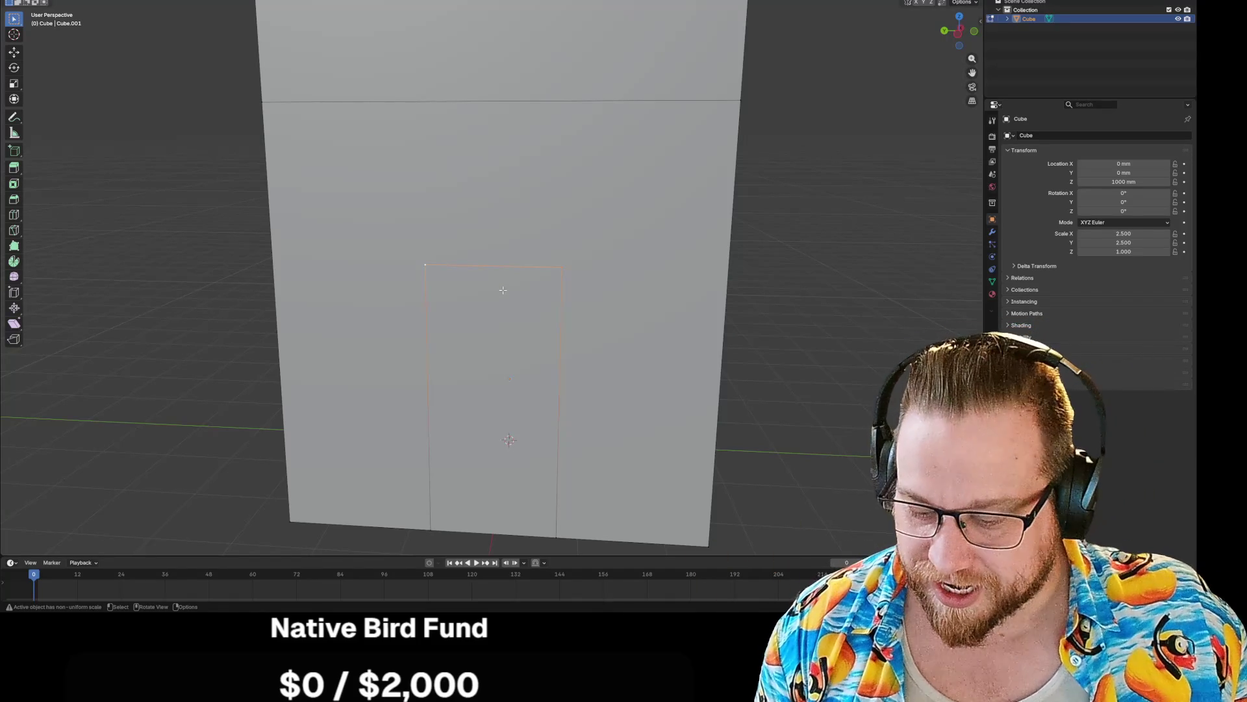
key("ctrl+shift+b")
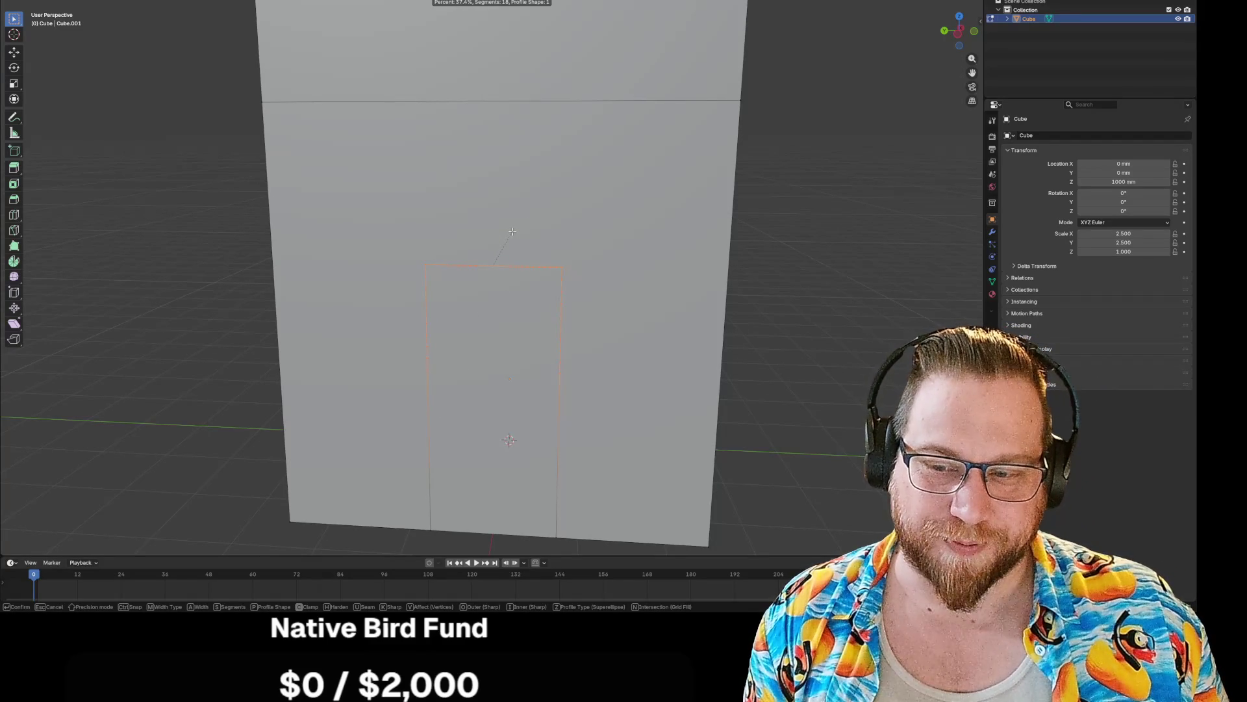
left_click(513, 231)
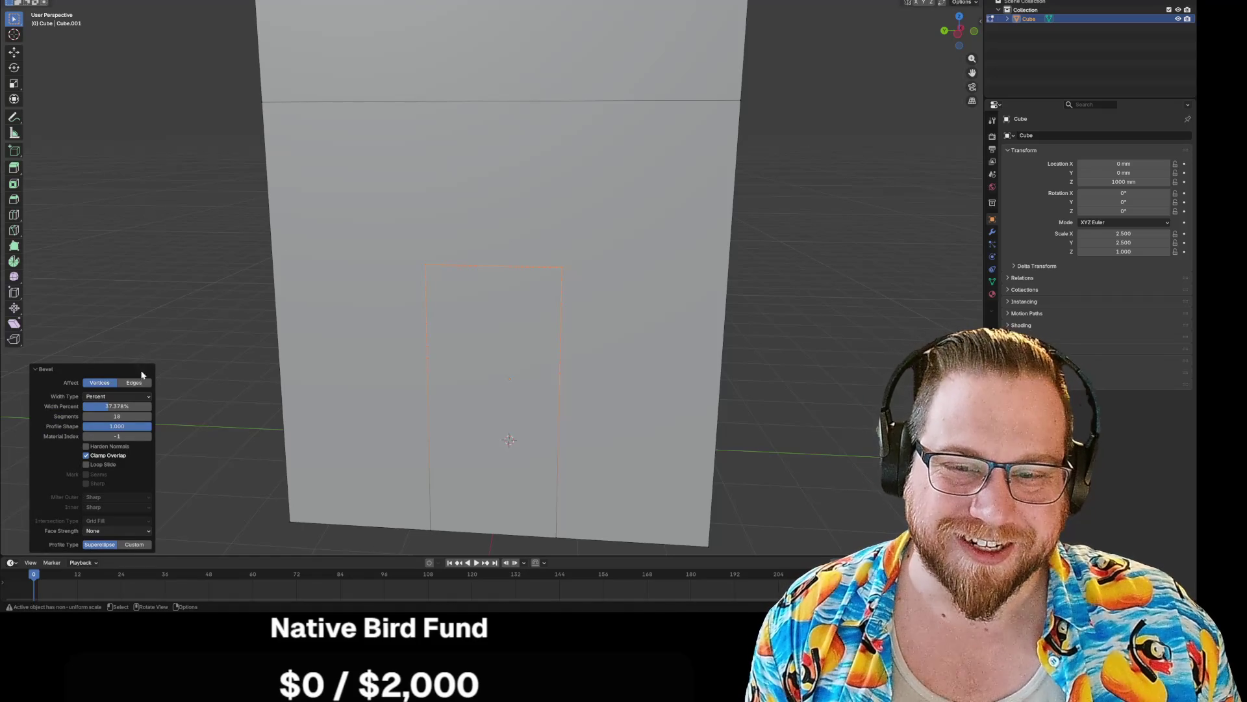
left_click(117, 396)
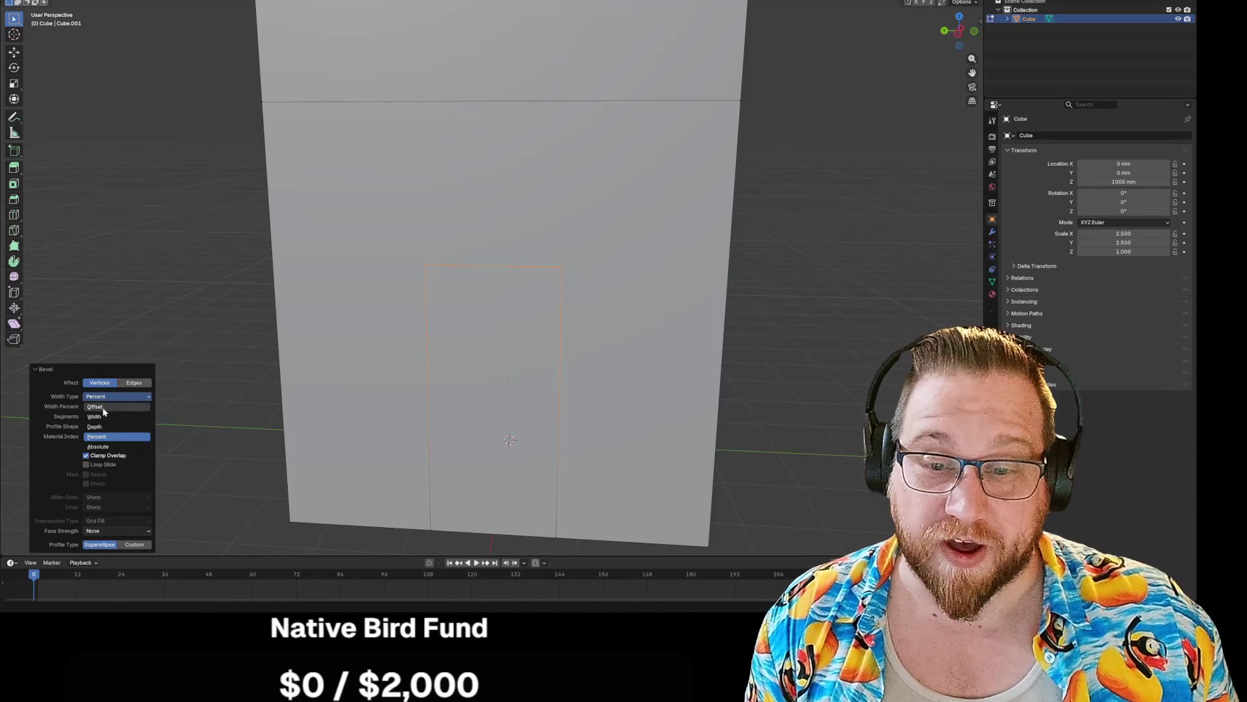
left_click(104, 407)
left_click_drag(113, 425, 98, 416)
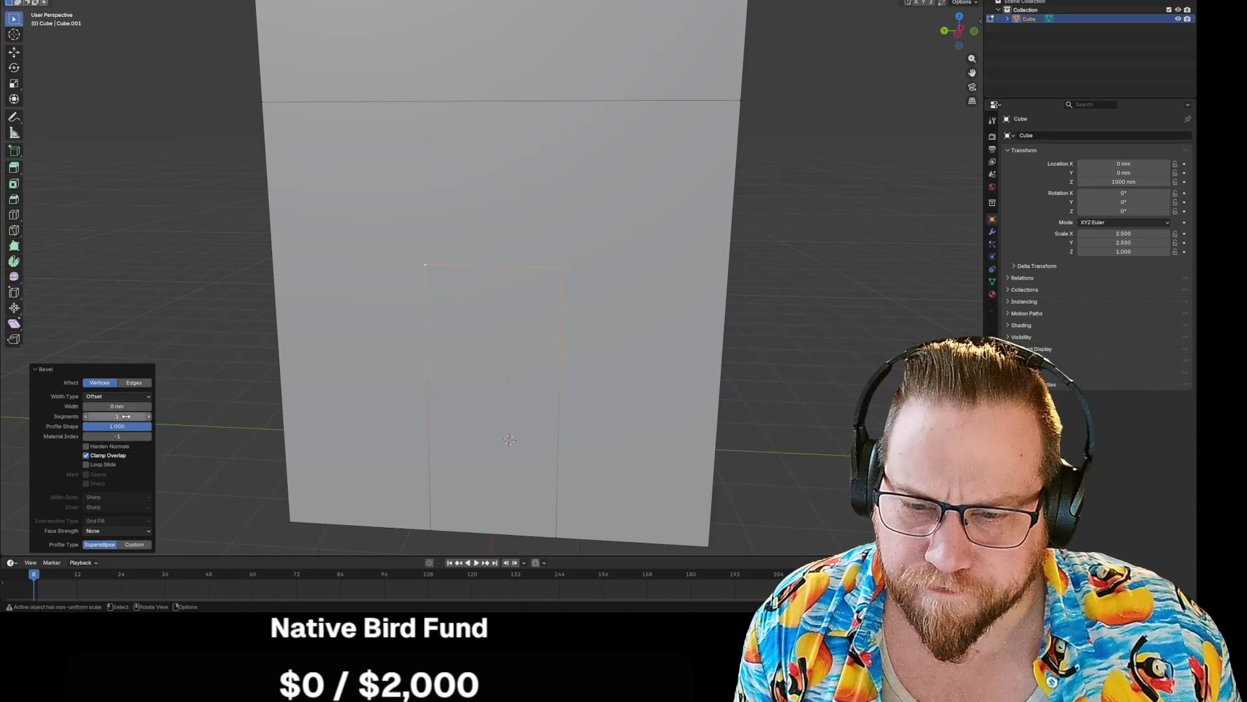
key("ctrl+z")
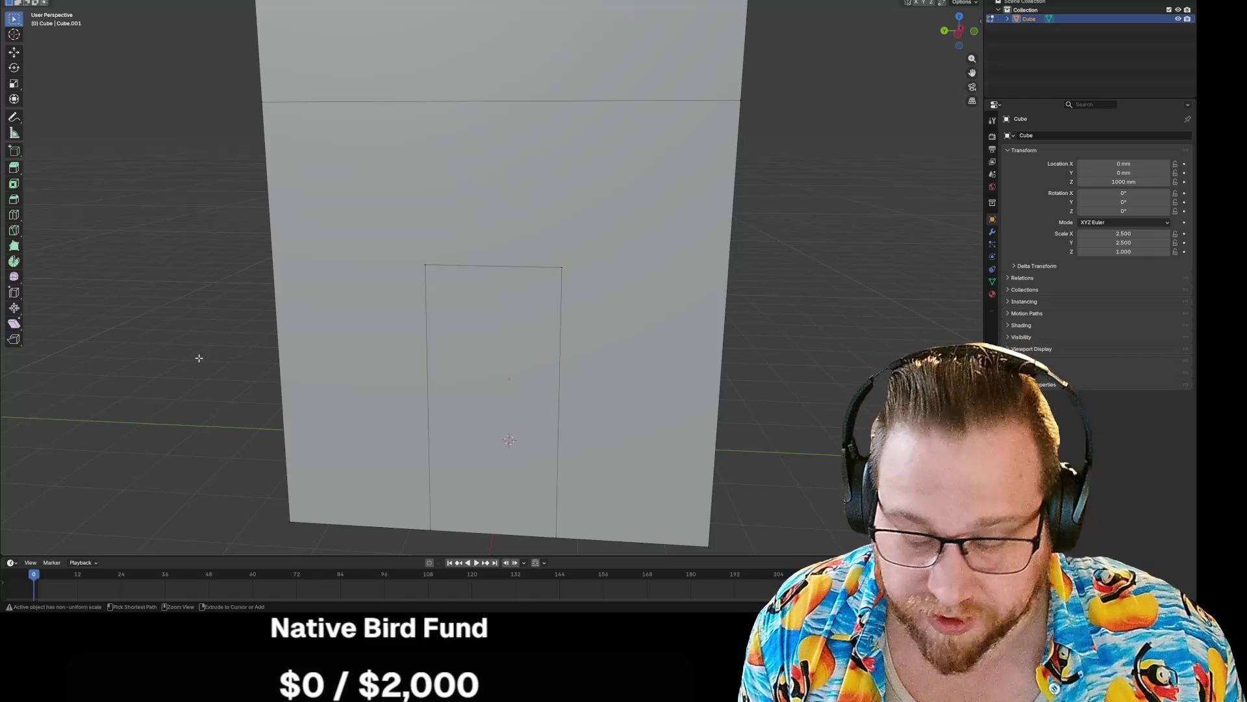
key("ctrl+z")
key("ctrl+z")
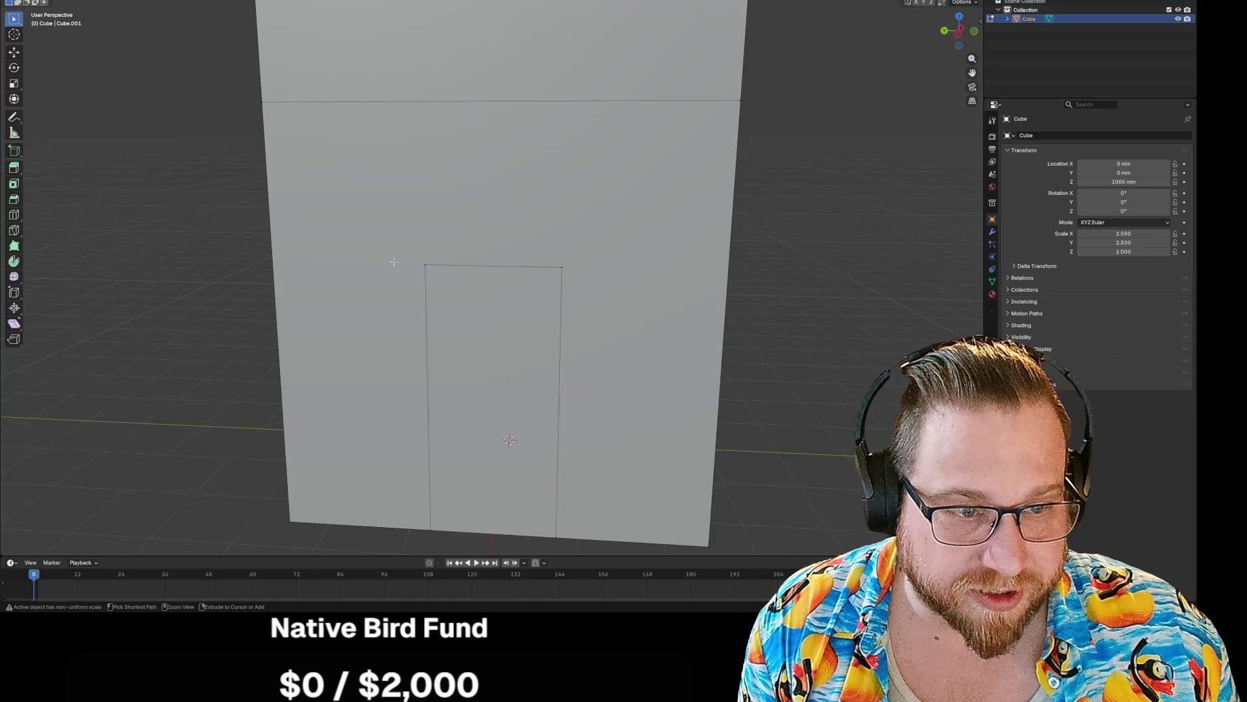
- Select the doorway's left edge through to its right edge as a shortest path, then bring up the Vertex menu
left_click(428, 292)
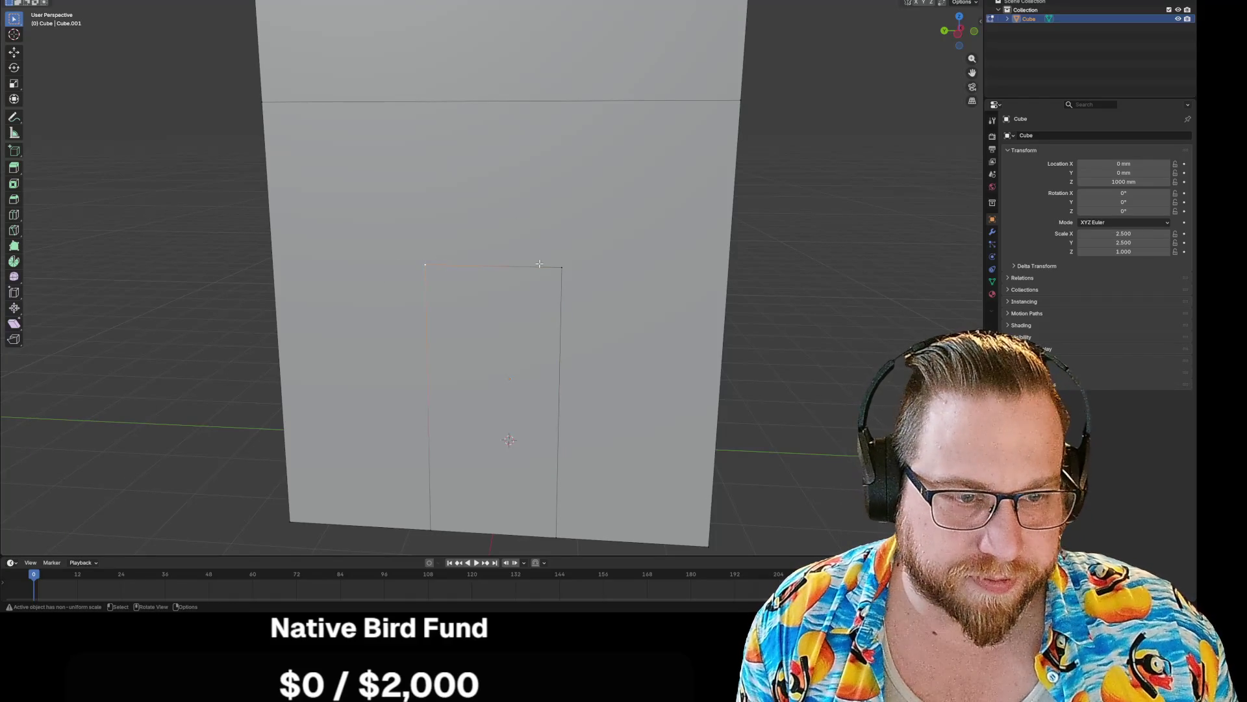
left_click(557, 300, "ctrl")
right_click(512, 267)
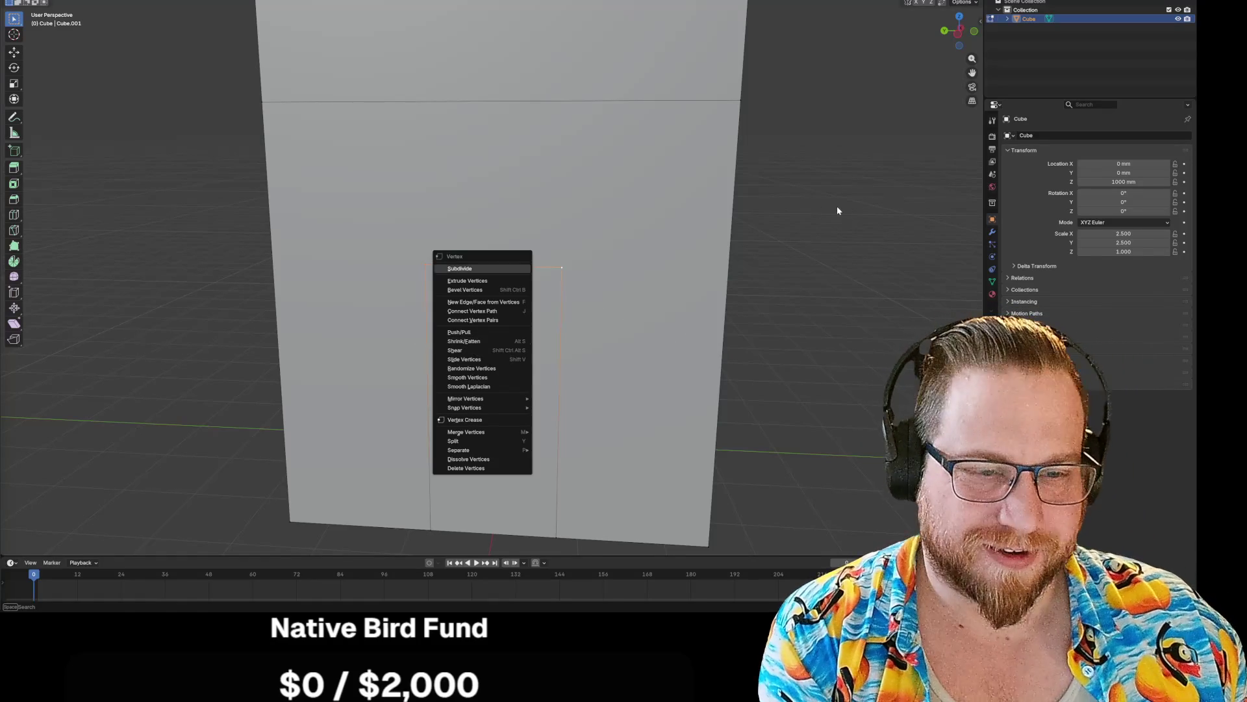
- Subdivide the selected doorway edges with 6 cuts
left_click(837, 207)
right_click(479, 299)
left_click(451, 300)
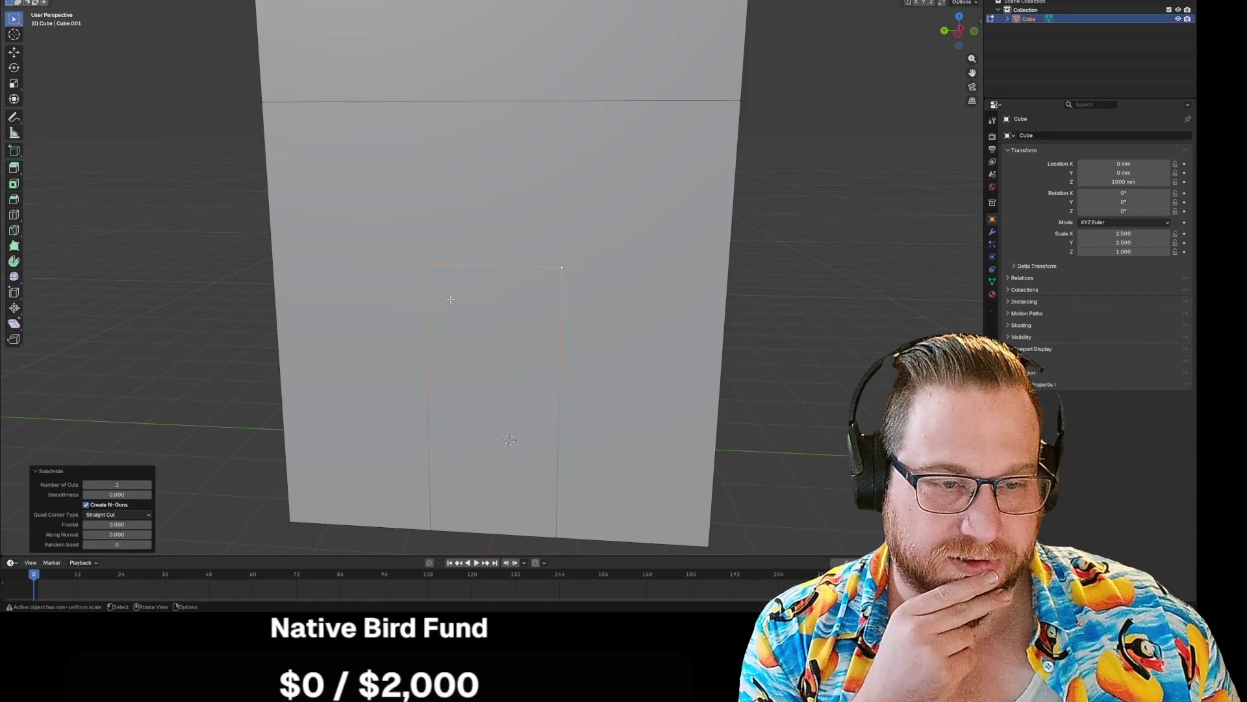
left_click_drag(117, 484, 126, 484)
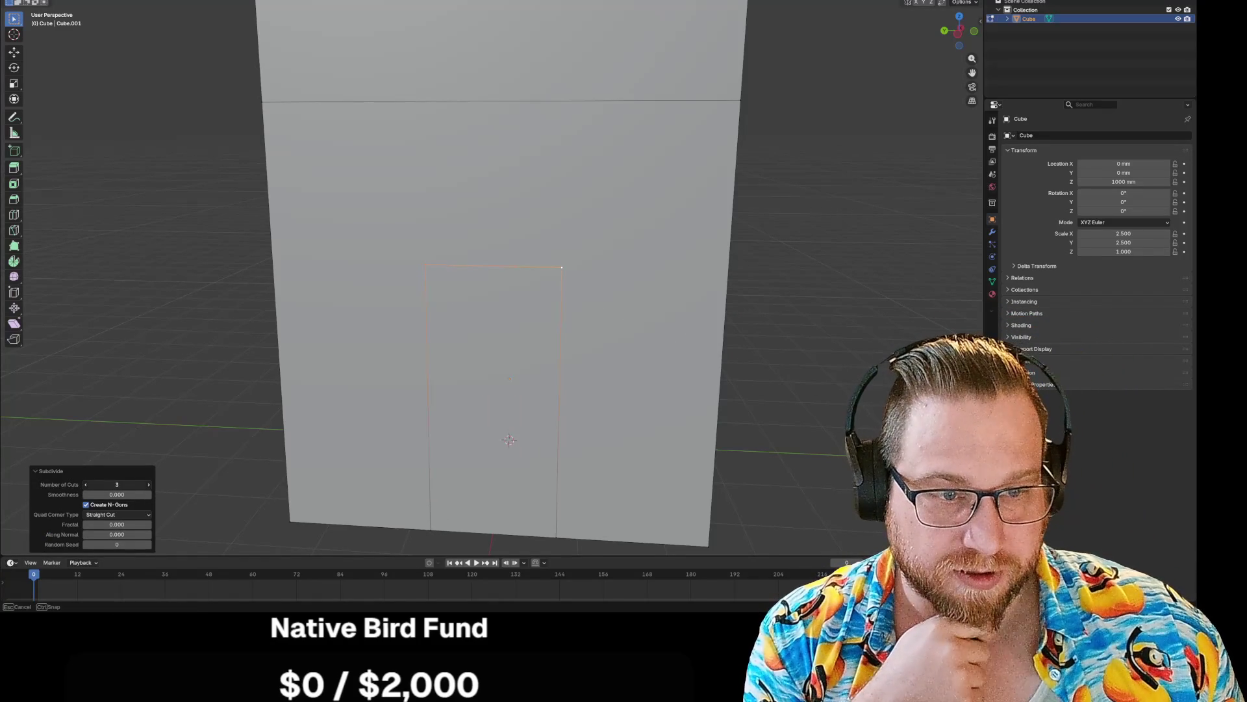
left_click_drag(117, 484, 116, 484)
- Box-select the doorway vertices and apply Bevel Vertices, with width reduced to 0 mm
left_click_drag(404, 205, 612, 299)
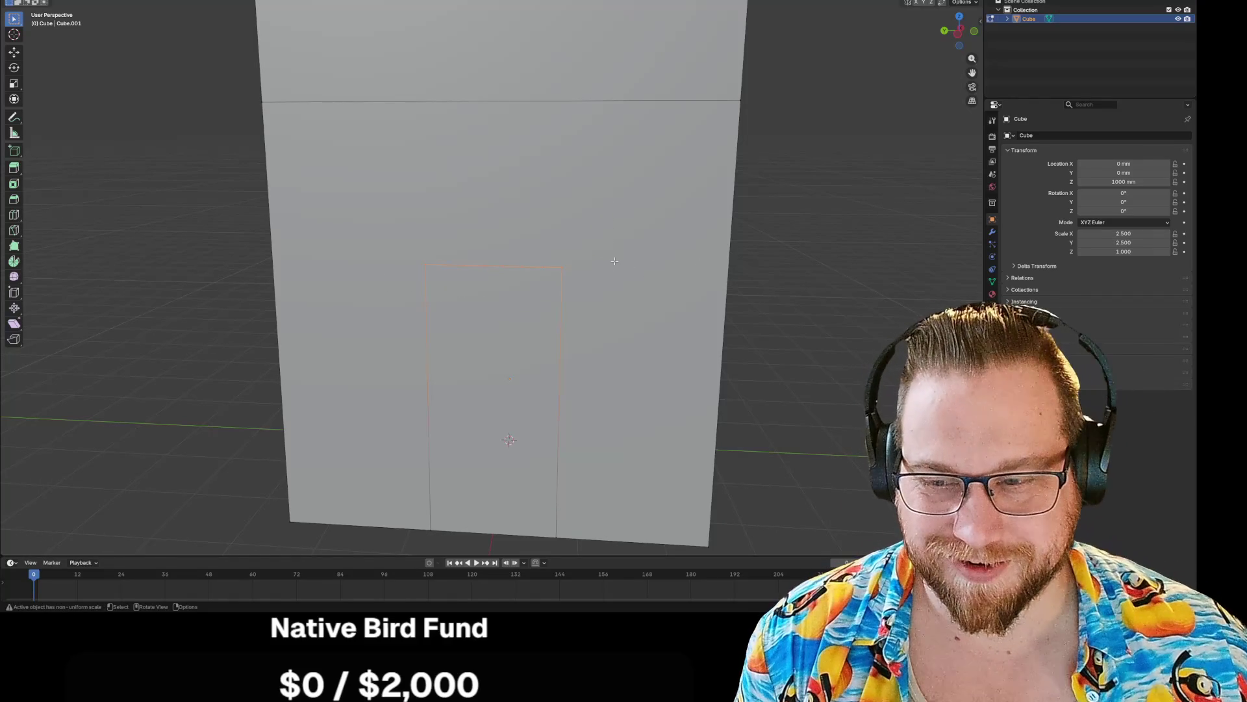
right_click(575, 278)
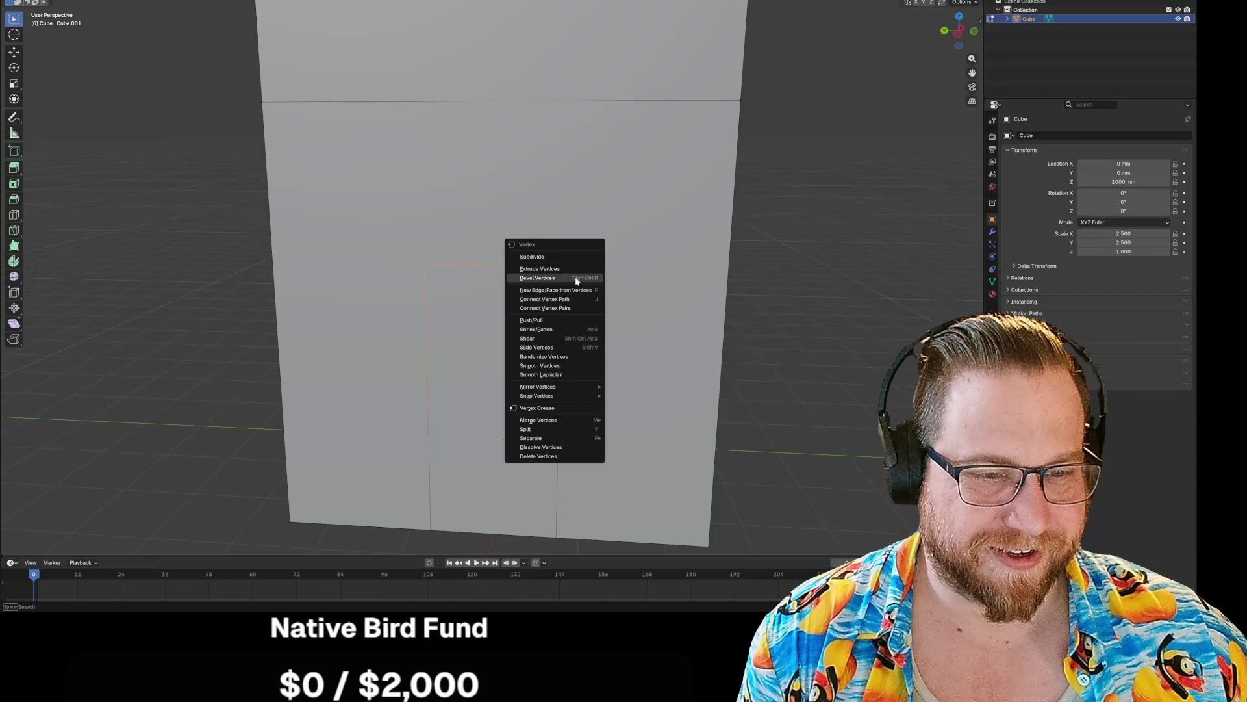
left_click(575, 278)
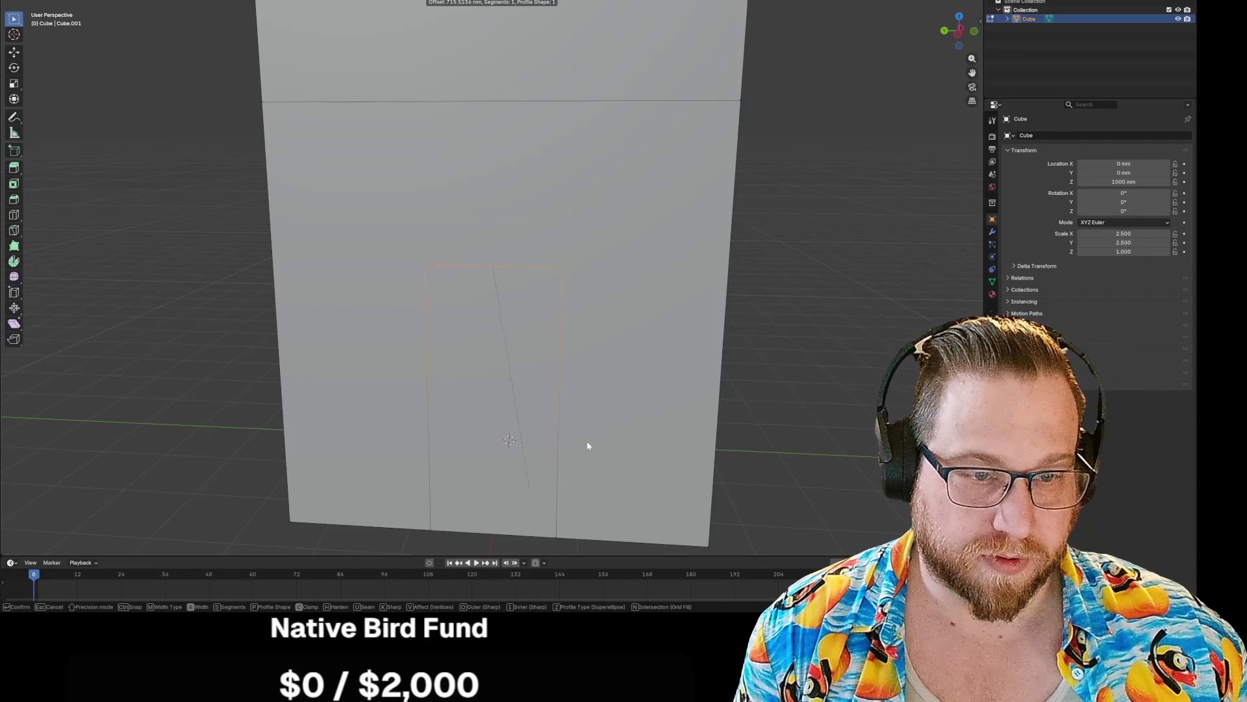
left_click(708, 412)
left_click_drag(117, 406, 78, 406)
- Keep a Superellipse profile and face strength None, turn on Loop Slide, and raise segments and width
left_click(128, 546)
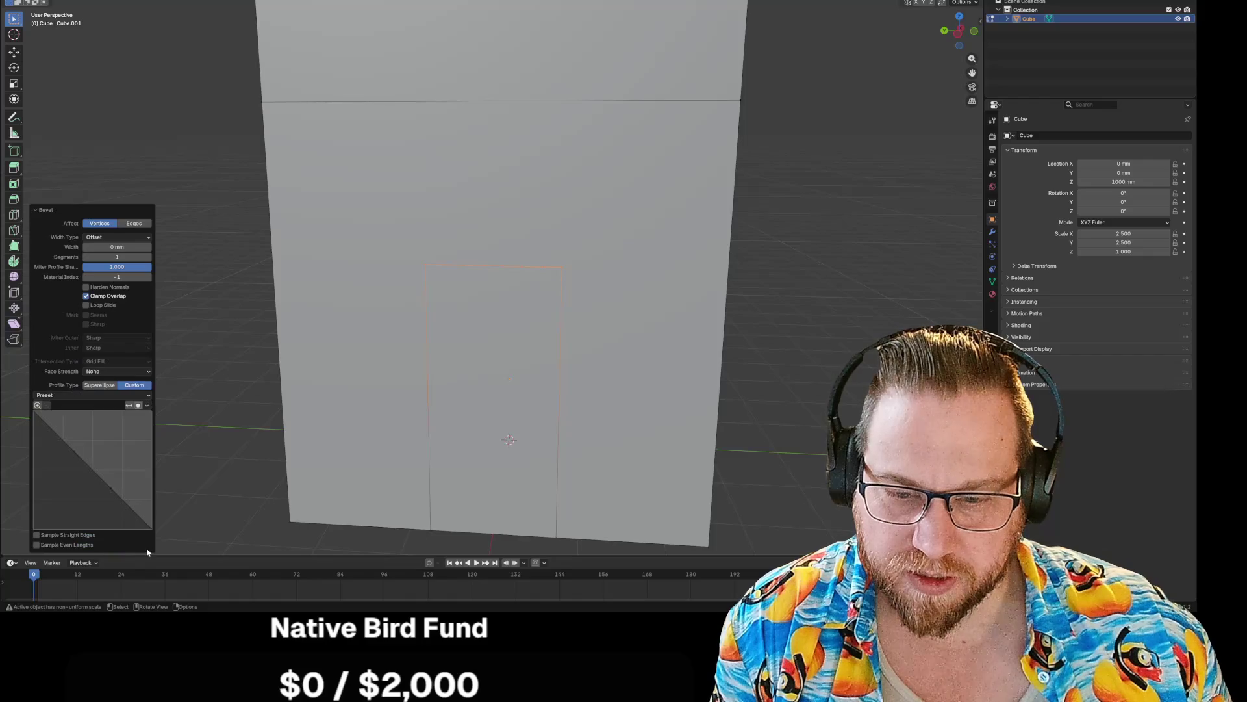
left_click(105, 388)
left_click(127, 531)
left_click(87, 465)
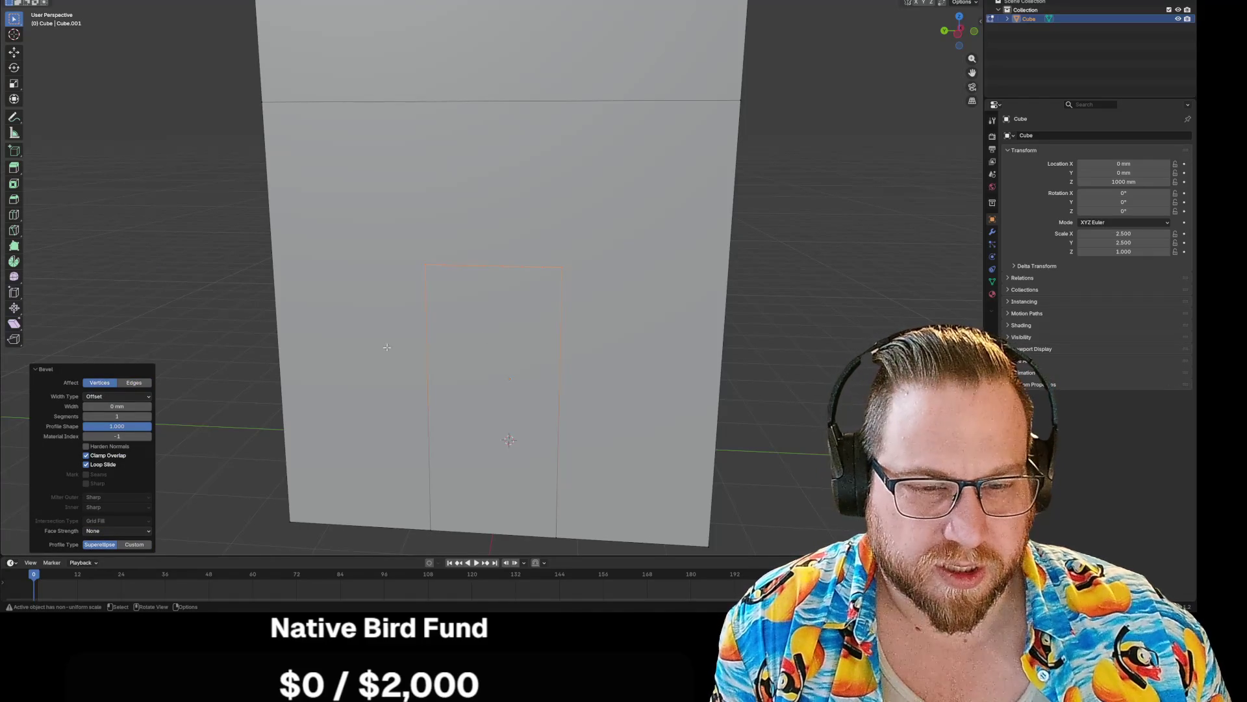
left_click_drag(117, 415, 195, 416)
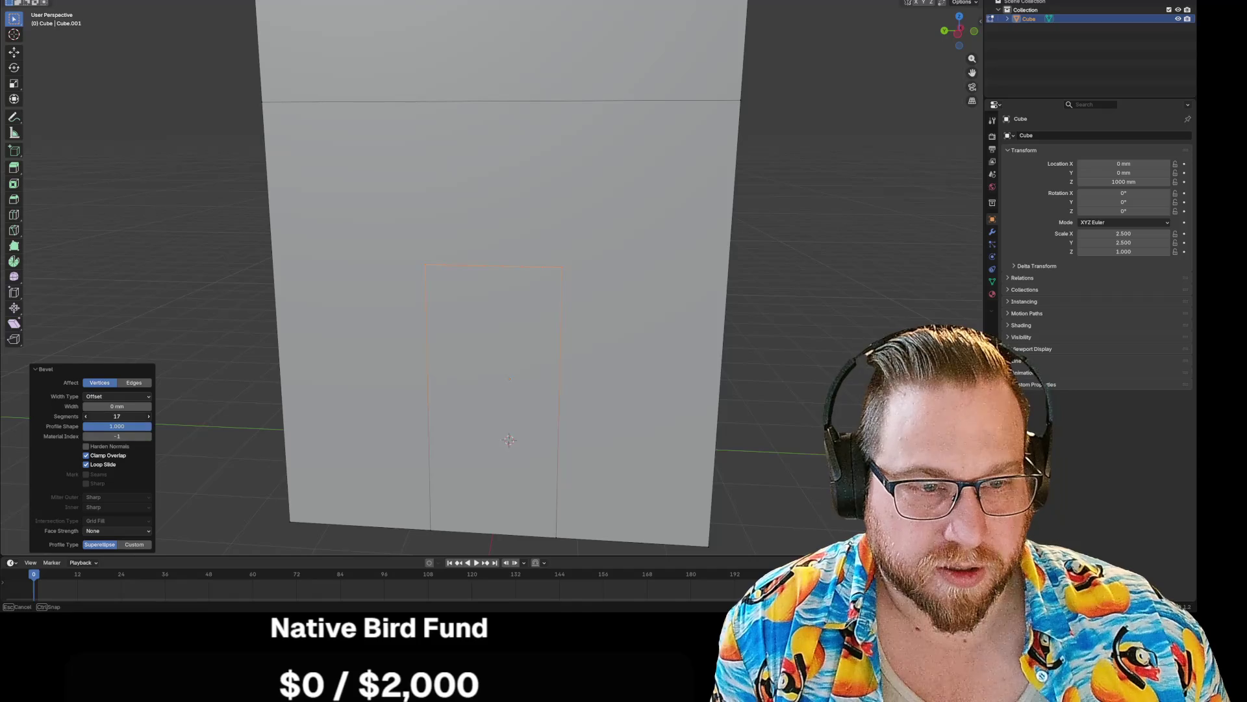
left_click_drag(117, 406, 195, 406)
left_click_drag(117, 406, 149, 406)
mouse_move(117, 416)
left_mouse_down()
mouse_move(150, 416)
mouse_move(117, 406)
left_mouse_up()
- Switch the bevel to affect Edges with an Offset width of 360 mm, then select the top-right corner vertex
left_click(134, 383)
left_click(110, 396)
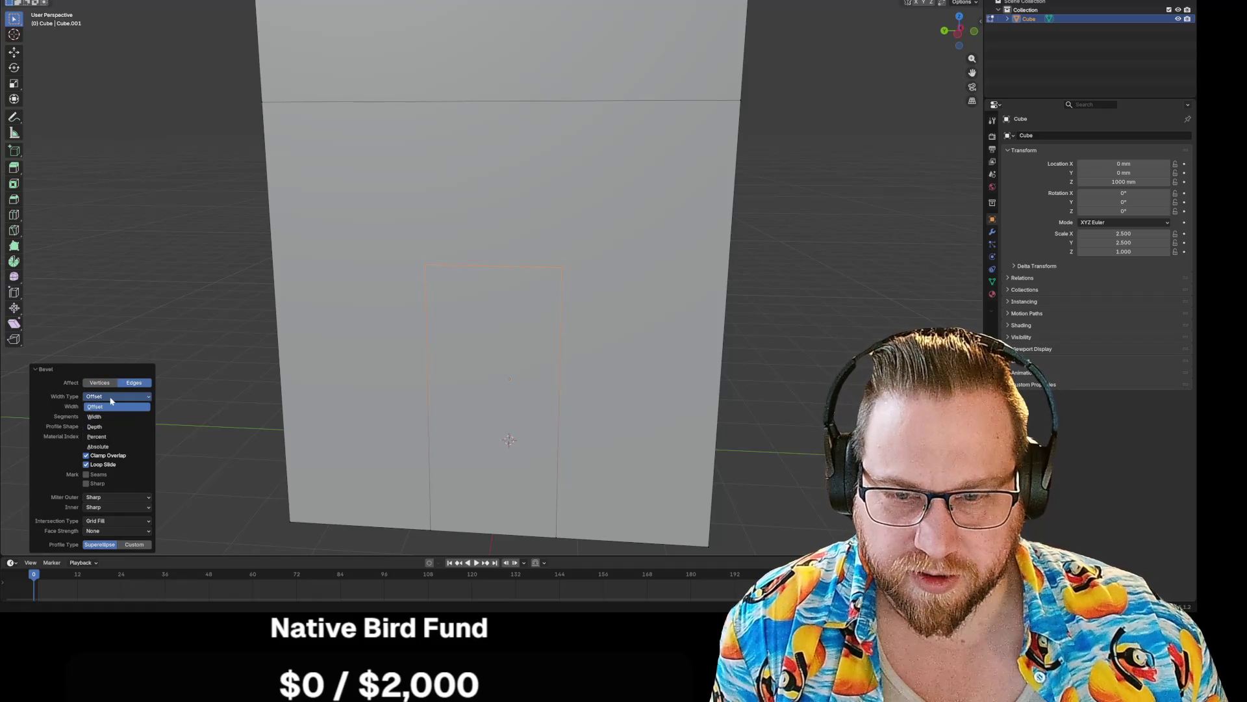
left_click(96, 407)
mouse_move(103, 406)
left_mouse_down()
mouse_move(88, 406)
mouse_move(104, 406)
left_mouse_up()
left_click(496, 353)
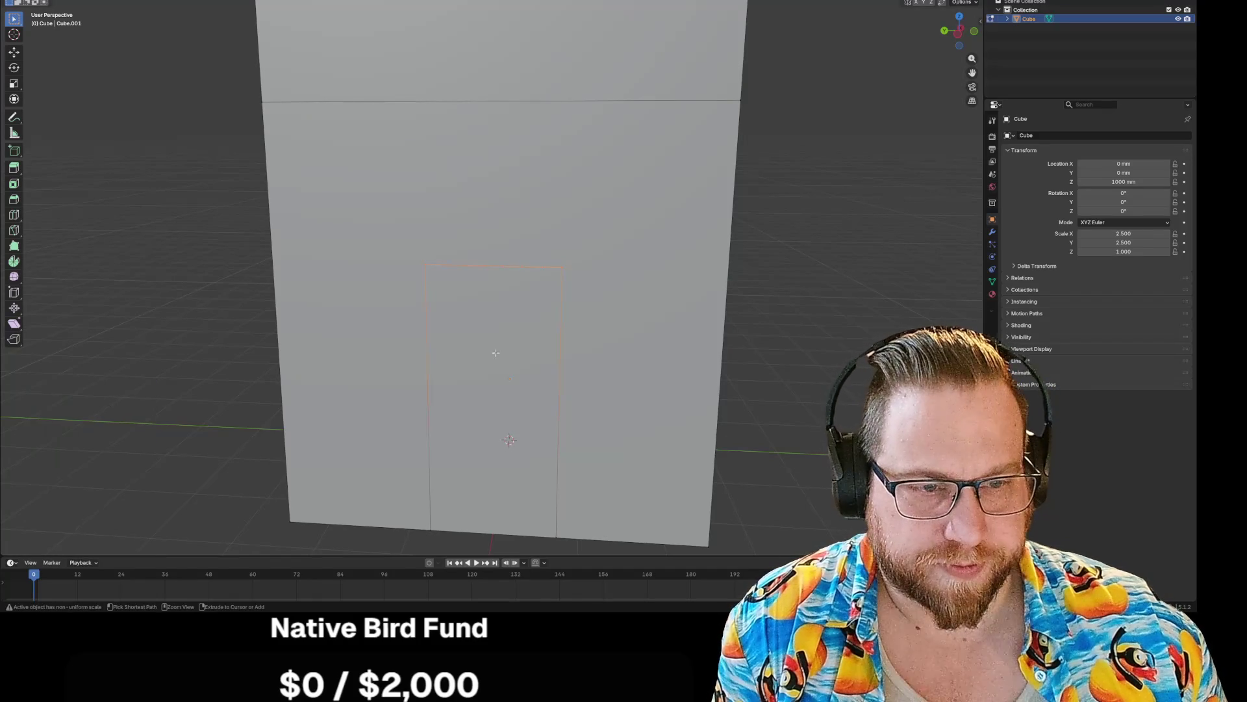
left_click(562, 267)
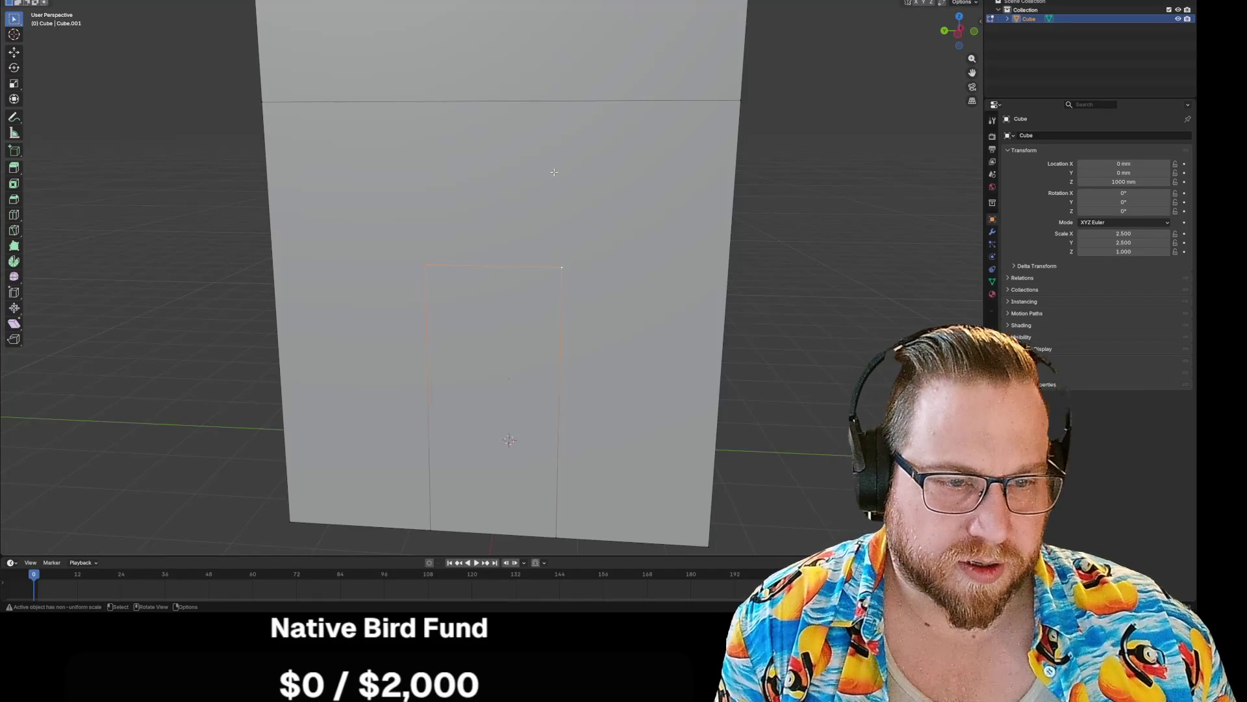
- Clear the doorway selection, orbit around the wall, and select the door's top-right corner vertex
key("alt+a")
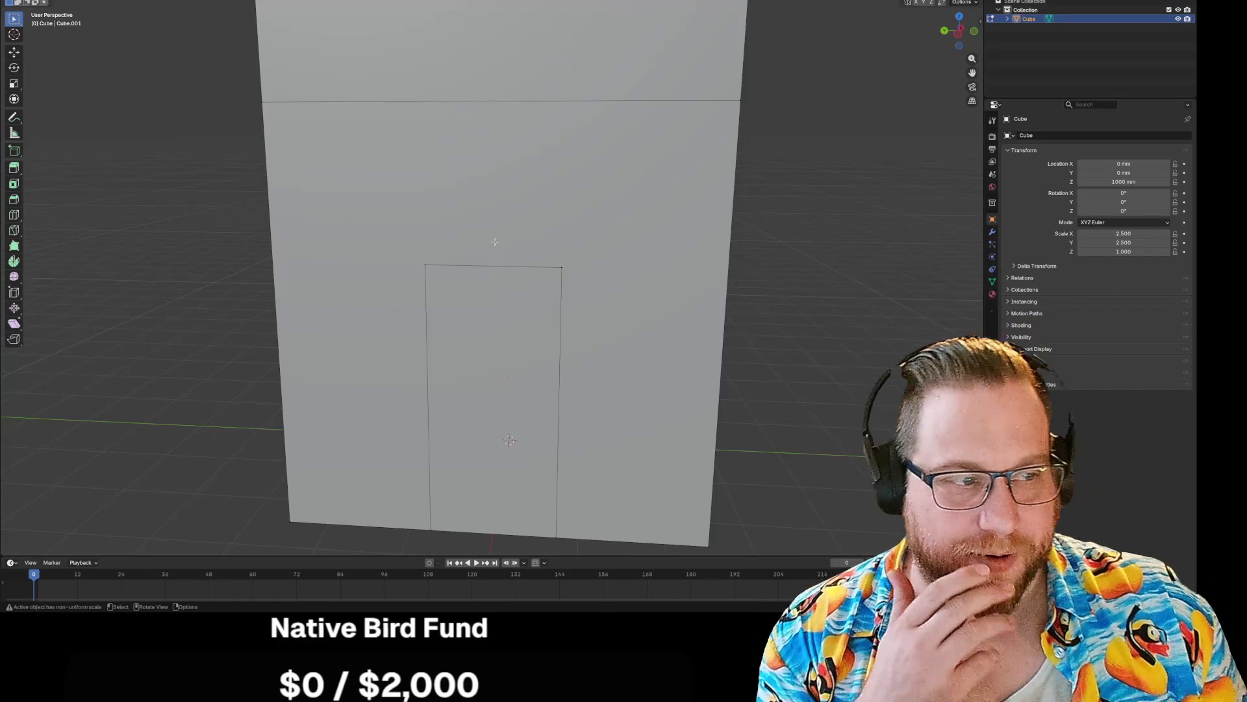
key("ctrl+z")
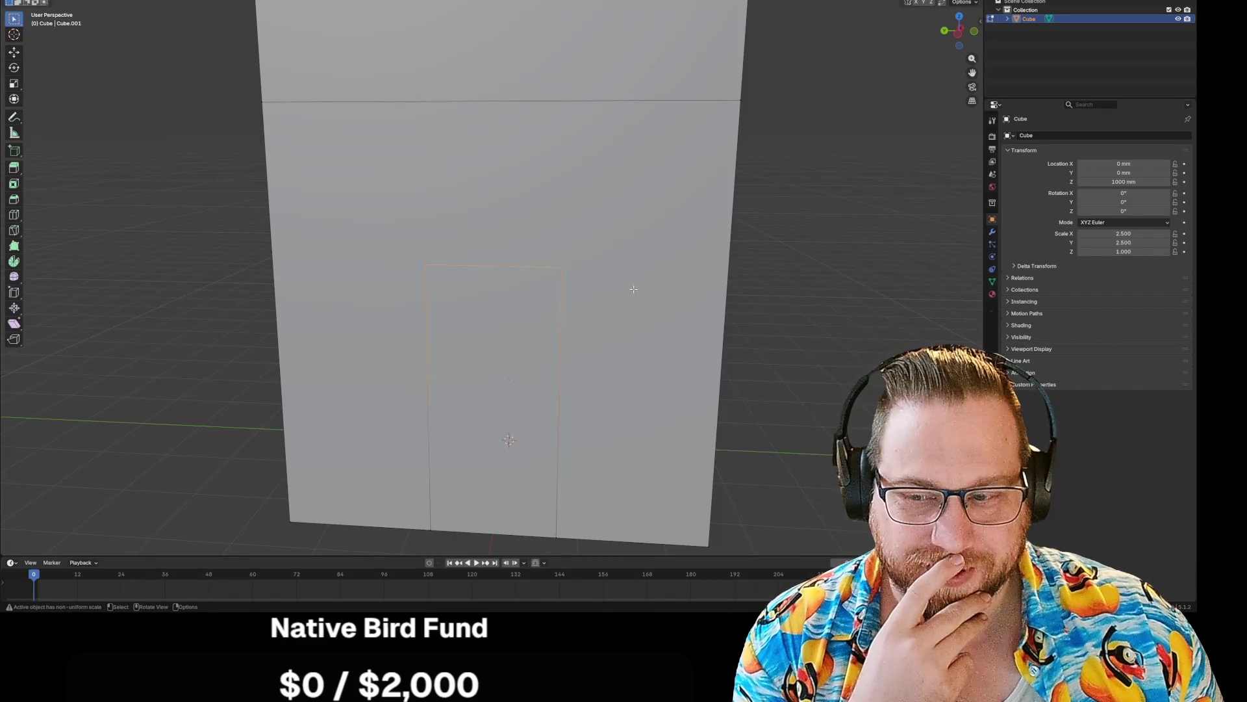
key("alt+a")
middle_click_drag(665, 259, 617, 261)
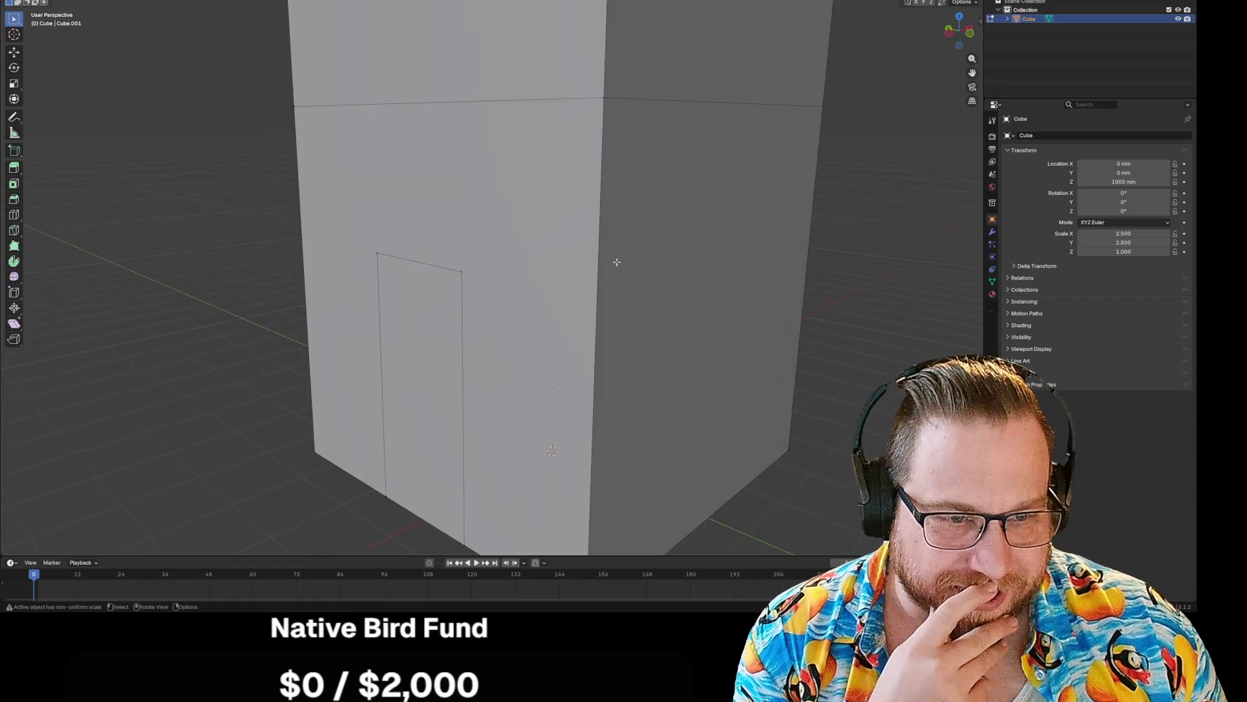
middle_click_drag(409, 239, 494, 247)
left_click(574, 275)
right_click(499, 280)
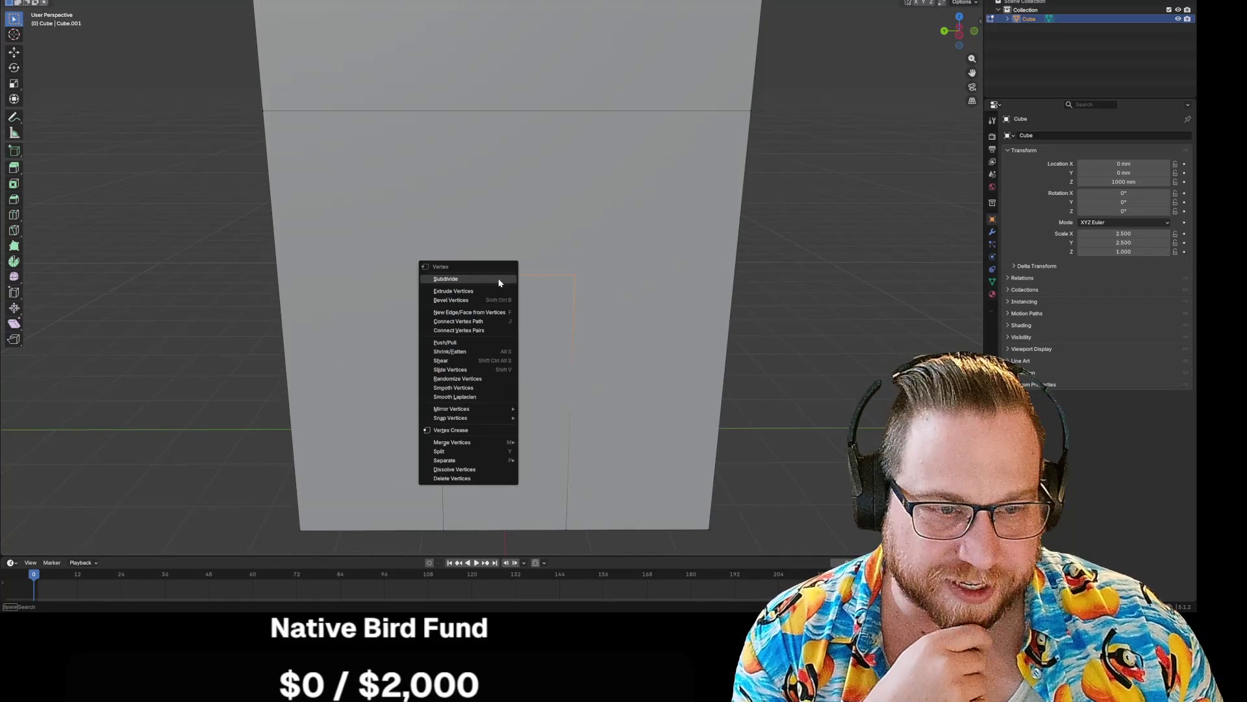
left_click(625, 212)
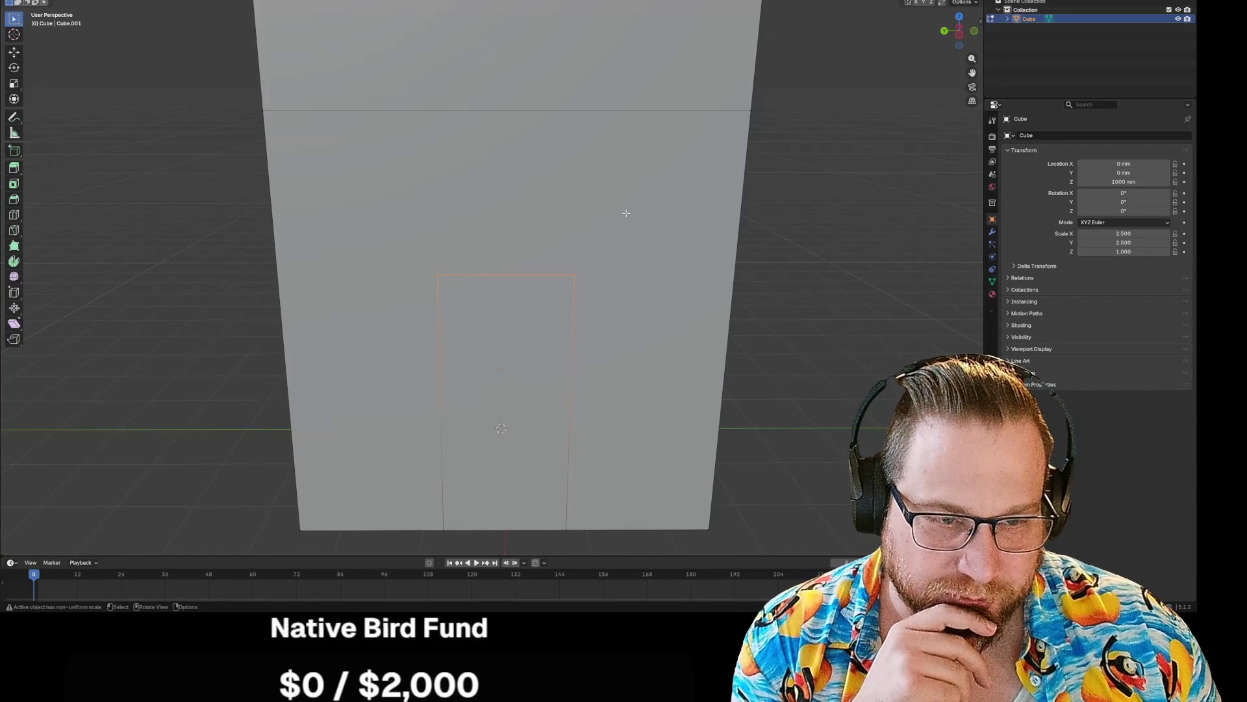
- Deselect everything and add a circle mesh from the Add Mesh menu
key("alt+a")
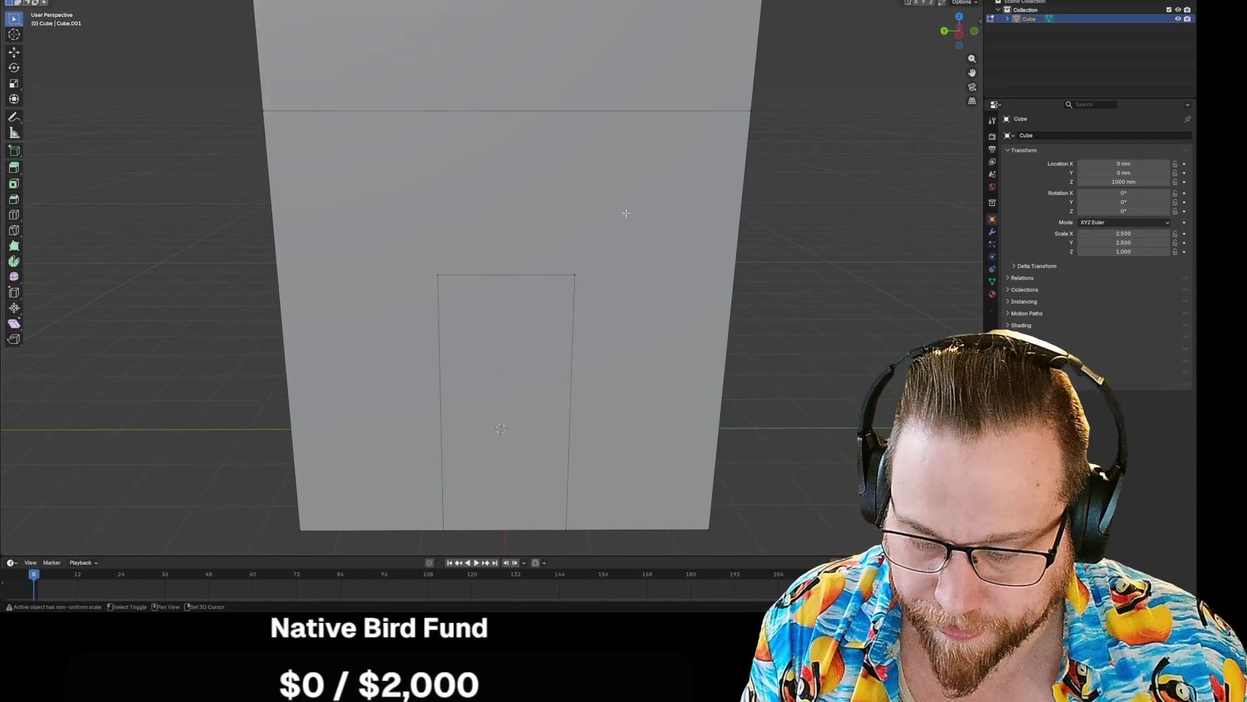
key("shift+a")
left_click(597, 234)
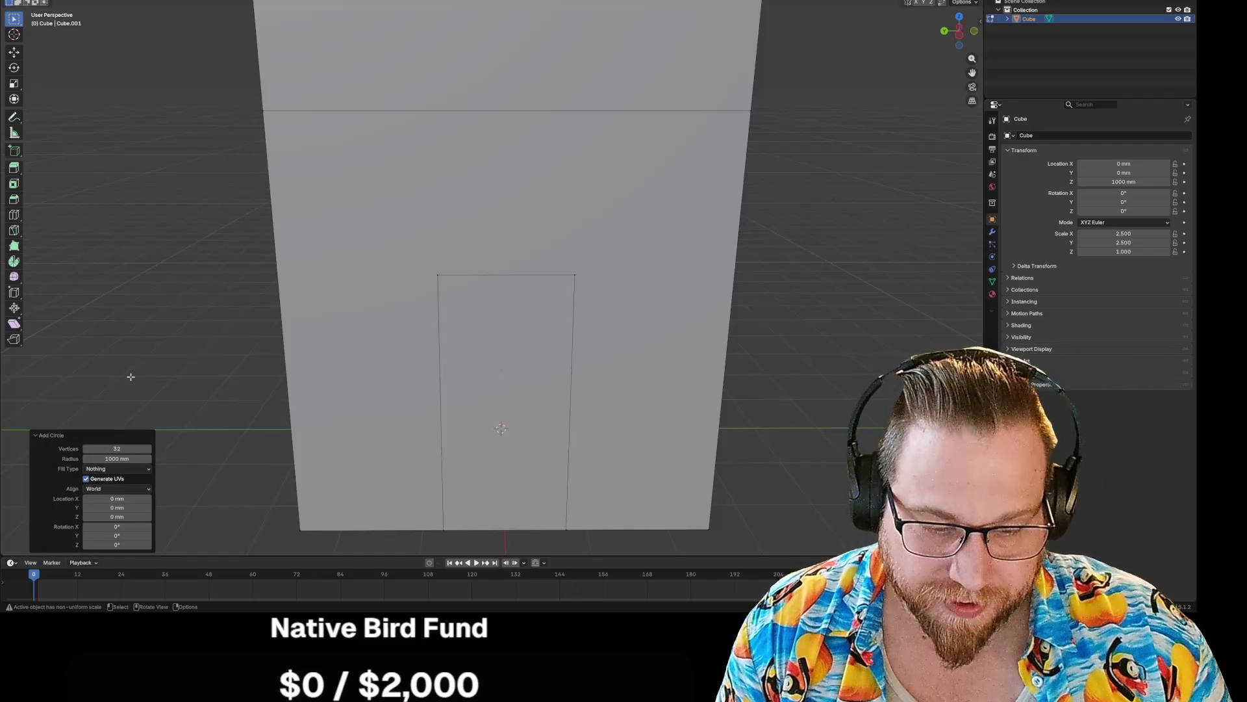
- Move the new circle up and across until it sits centred over the doorway's top
key("g")
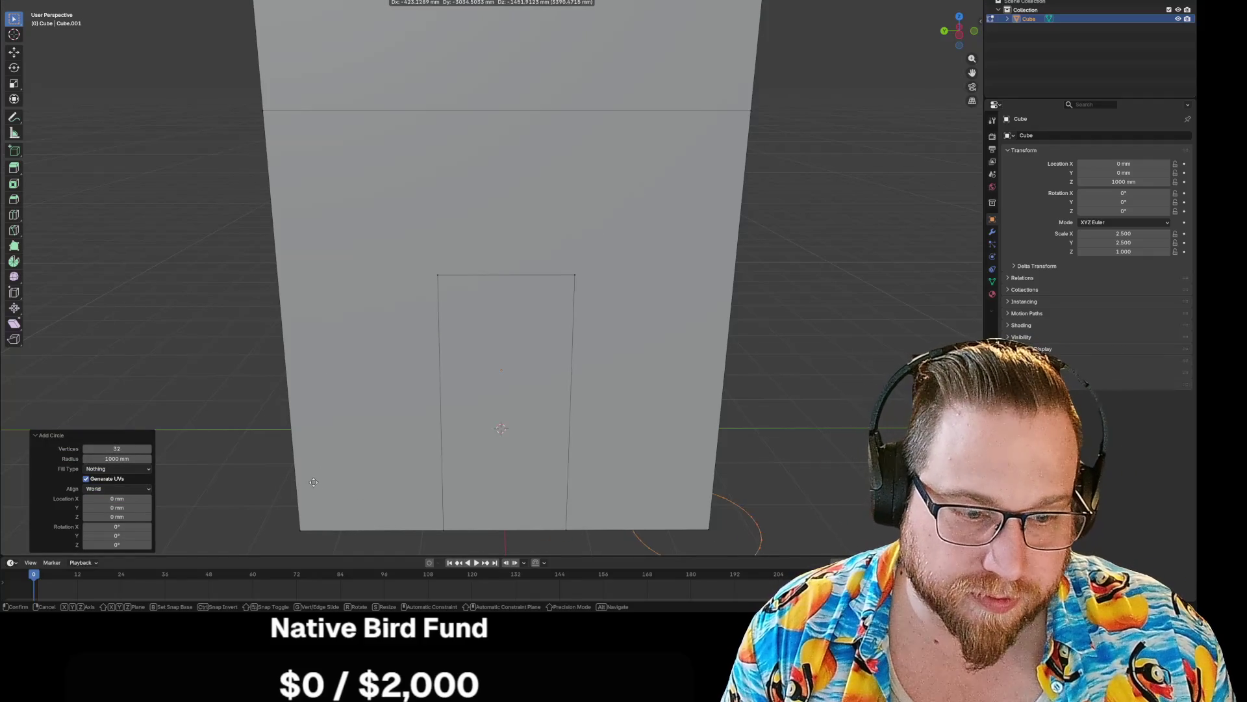
left_click(677, 524)
key("g")
key("z")
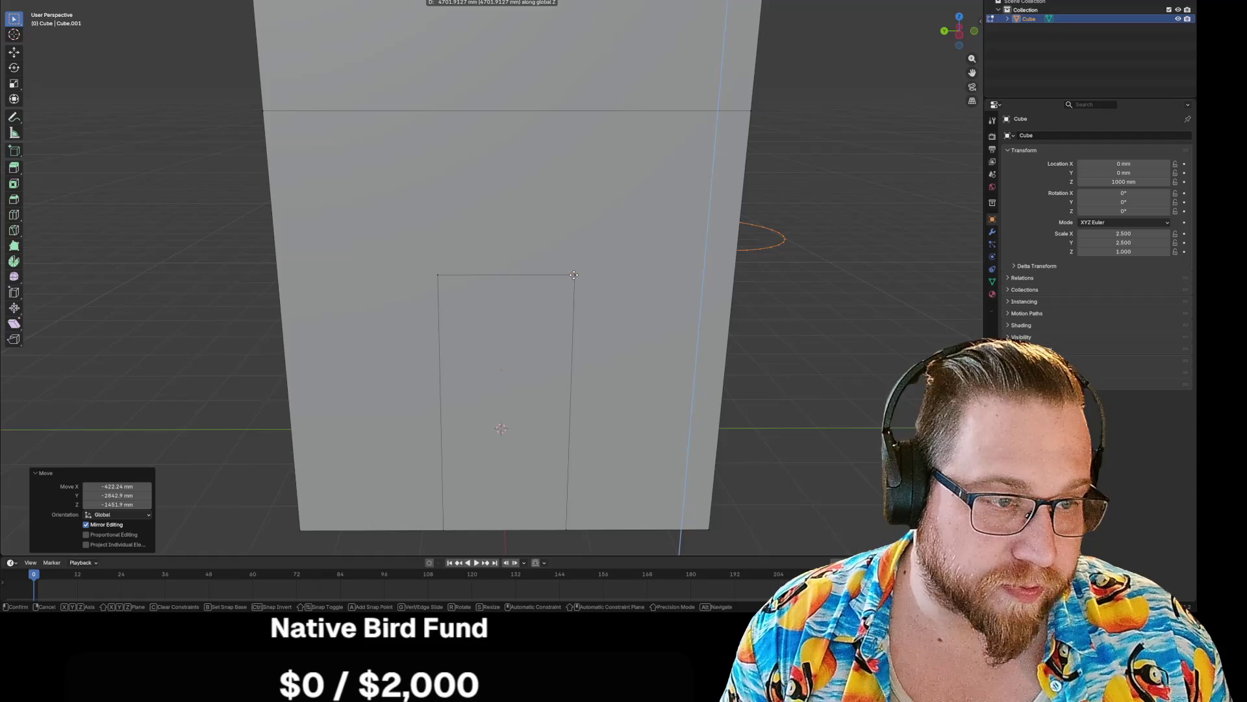
left_click(683, 244)
key("g")
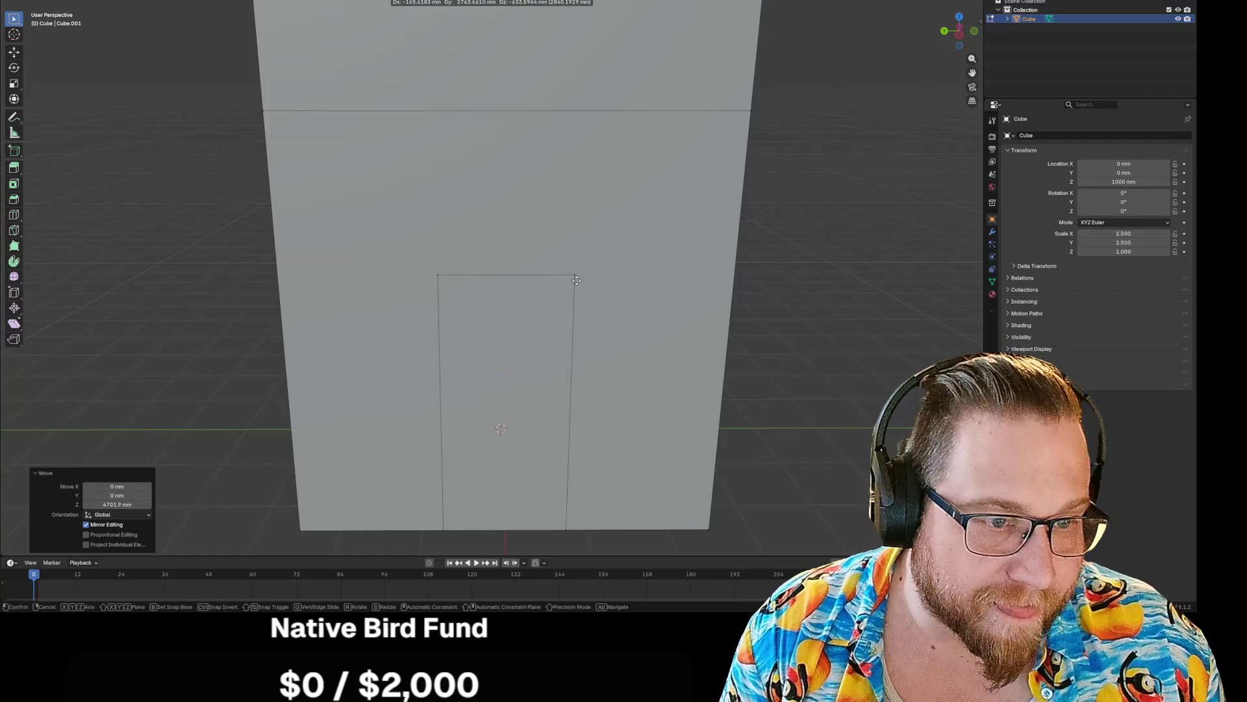
left_click(574, 275)
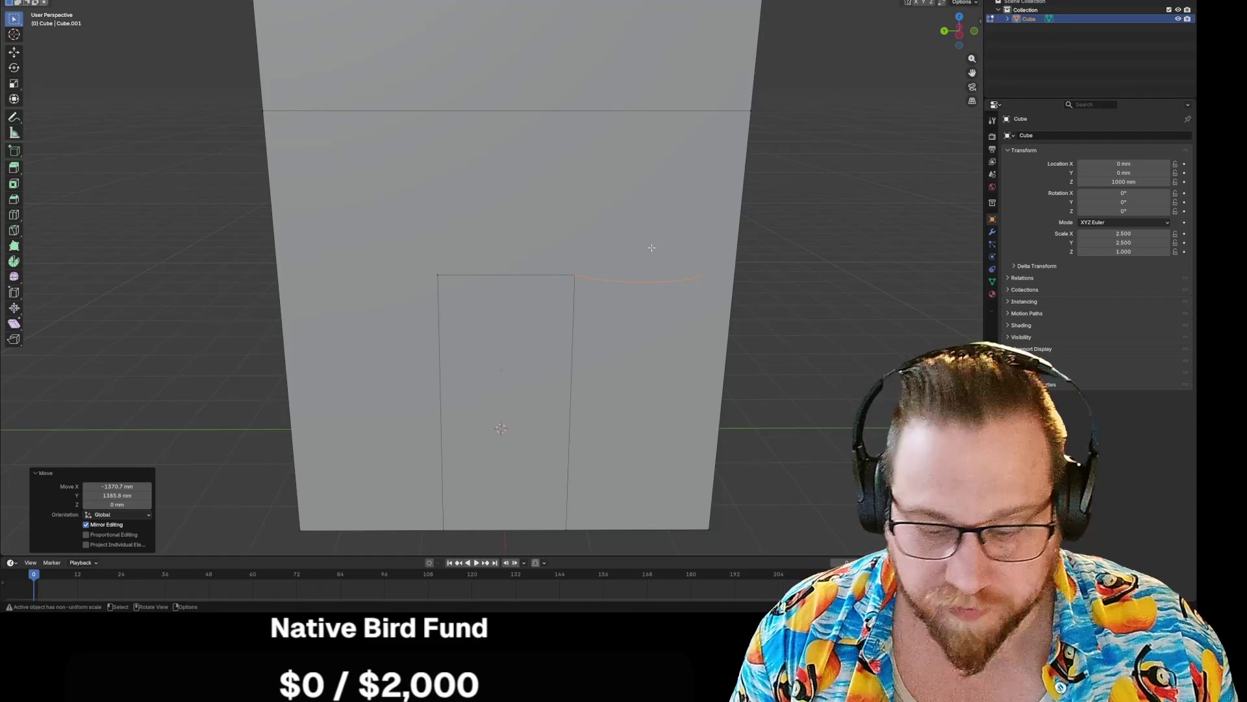
key("g")
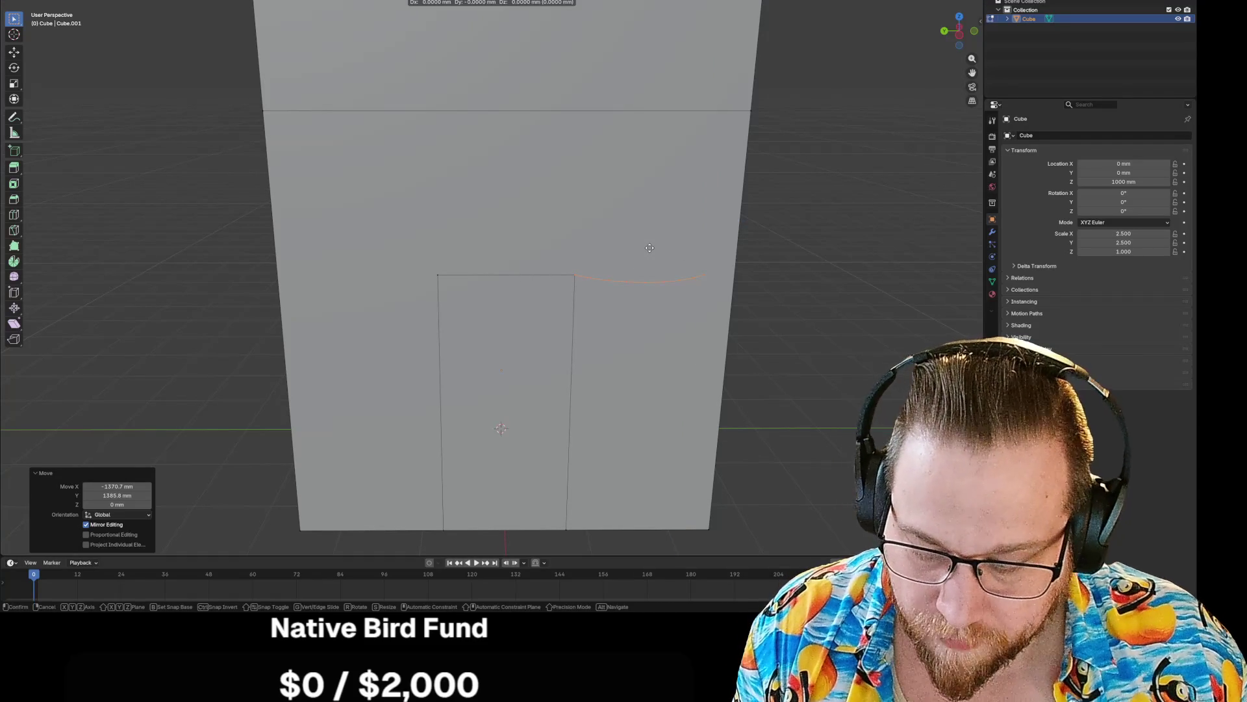
key("shift+z")
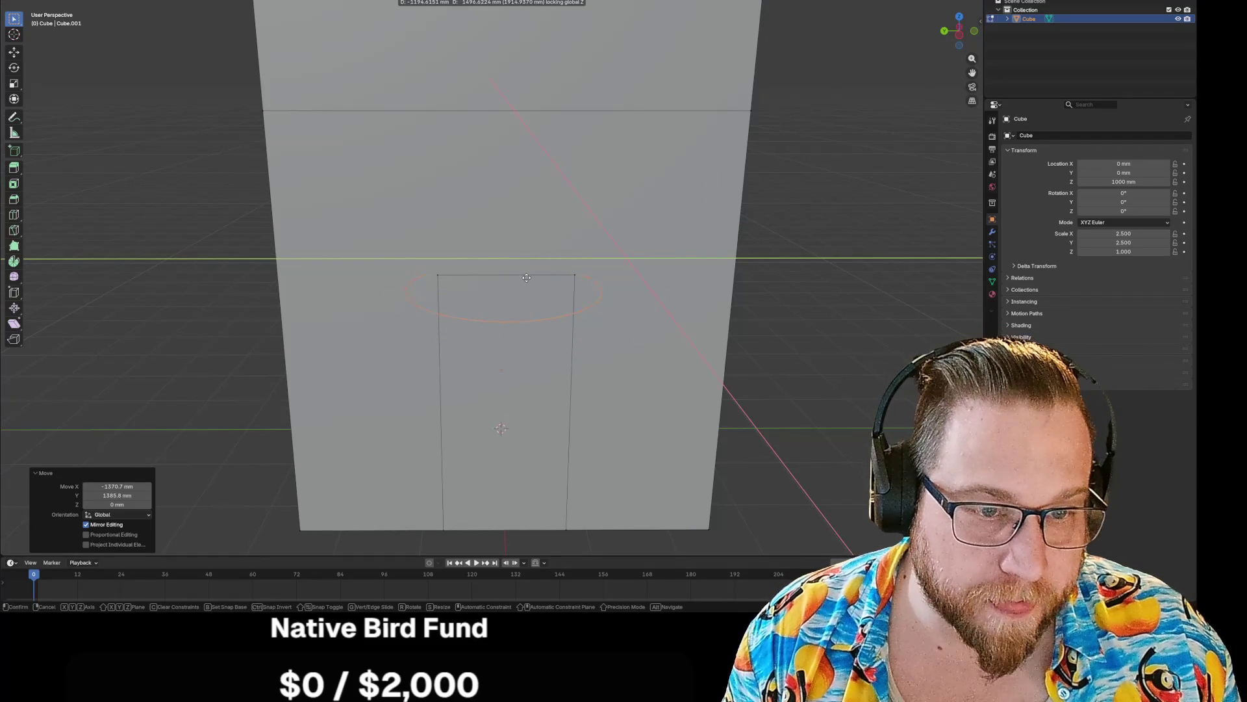
left_click(529, 277)
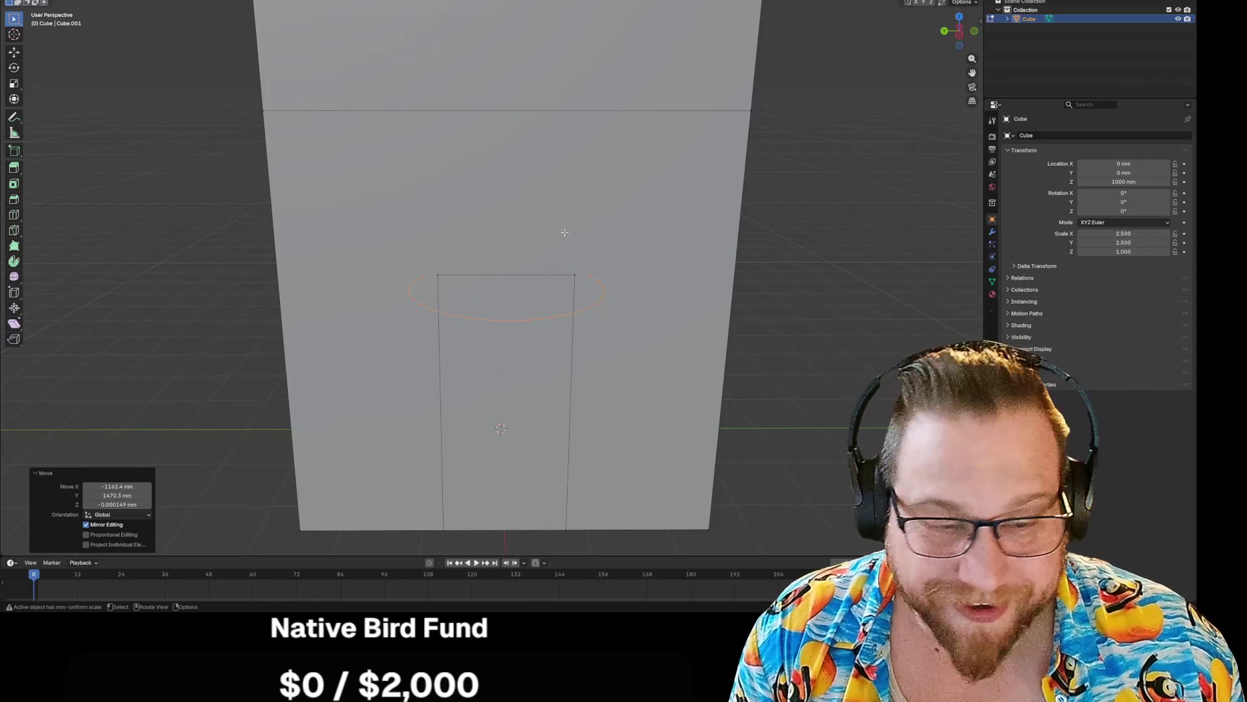
- Rotate the circle 90° about the Y axis so it stands upright
key("r")
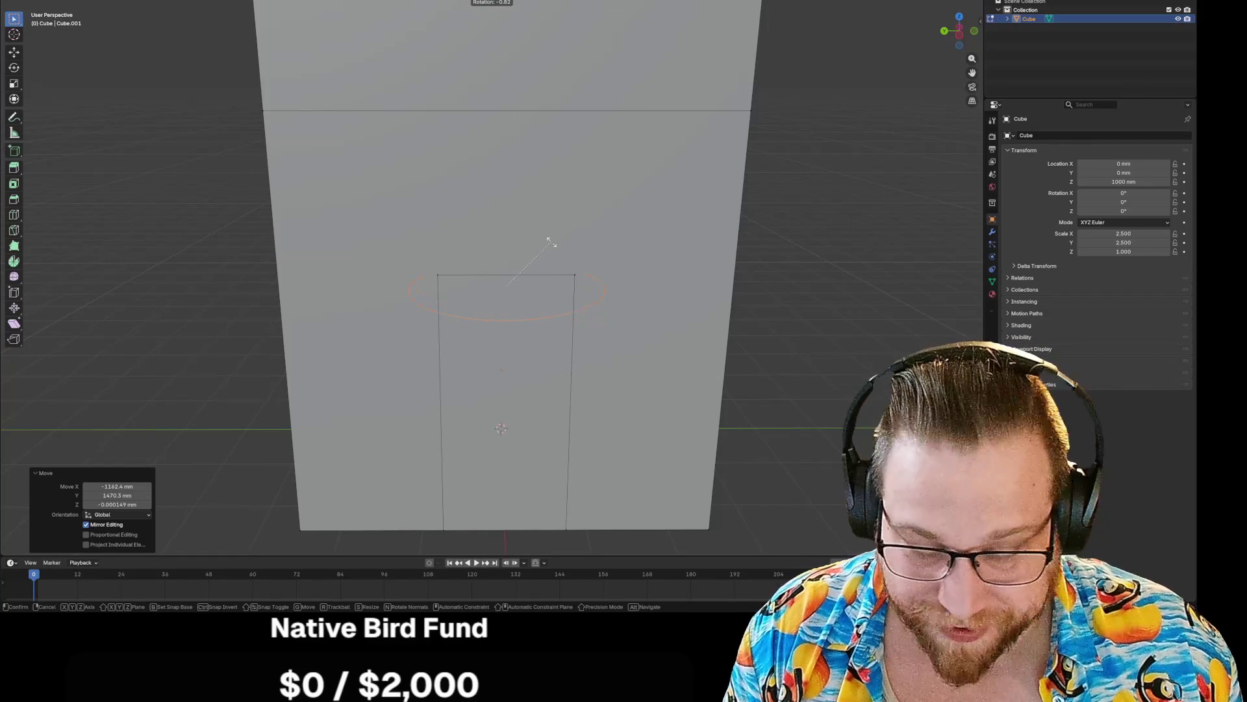
key("y")
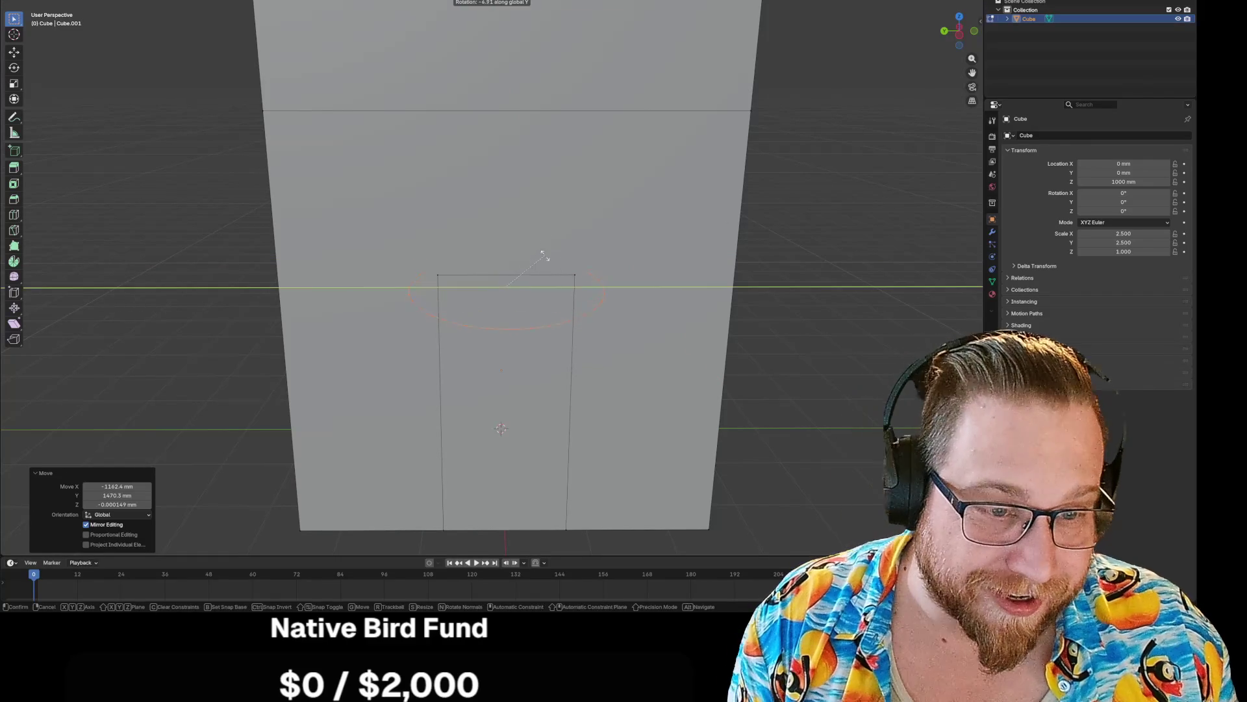
type("90")
key("Return")
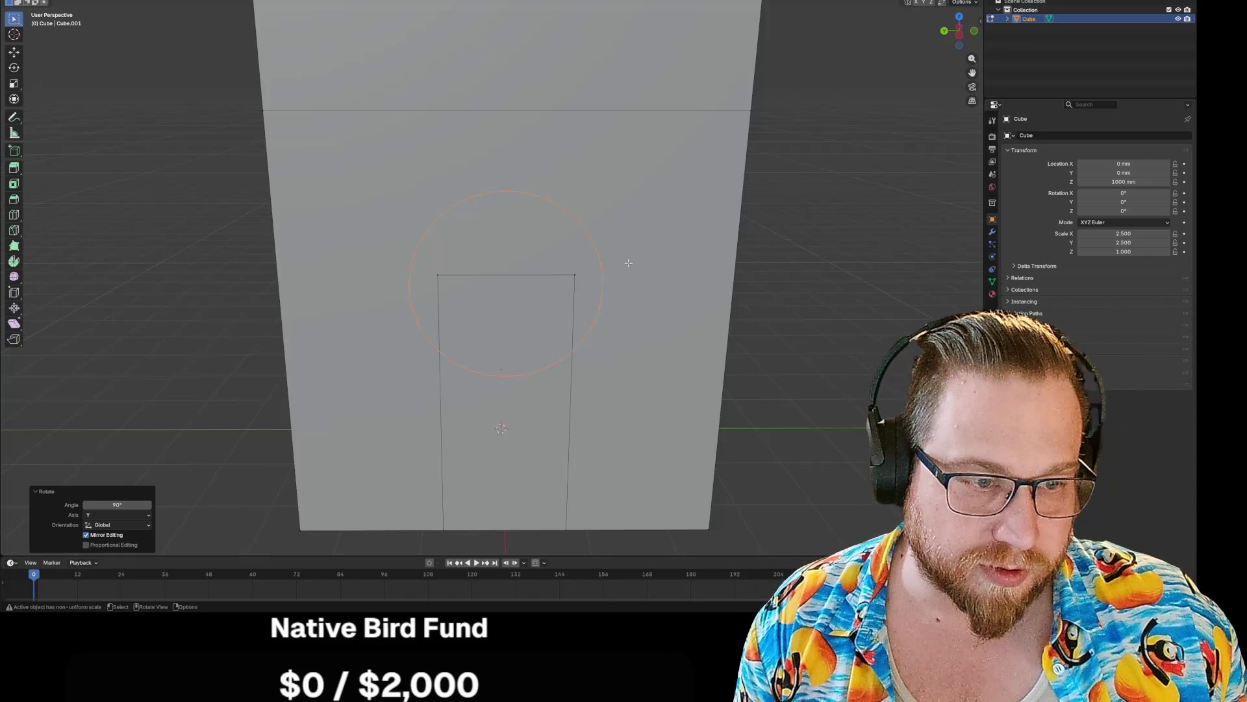
- Loop-select the upright circle and scale it down to about 0.877 of its size
left_click(629, 263)
mouse_move(340, 167)
left_mouse_down()
mouse_move(518, 279)
mouse_move(676, 418)
left_mouse_up()
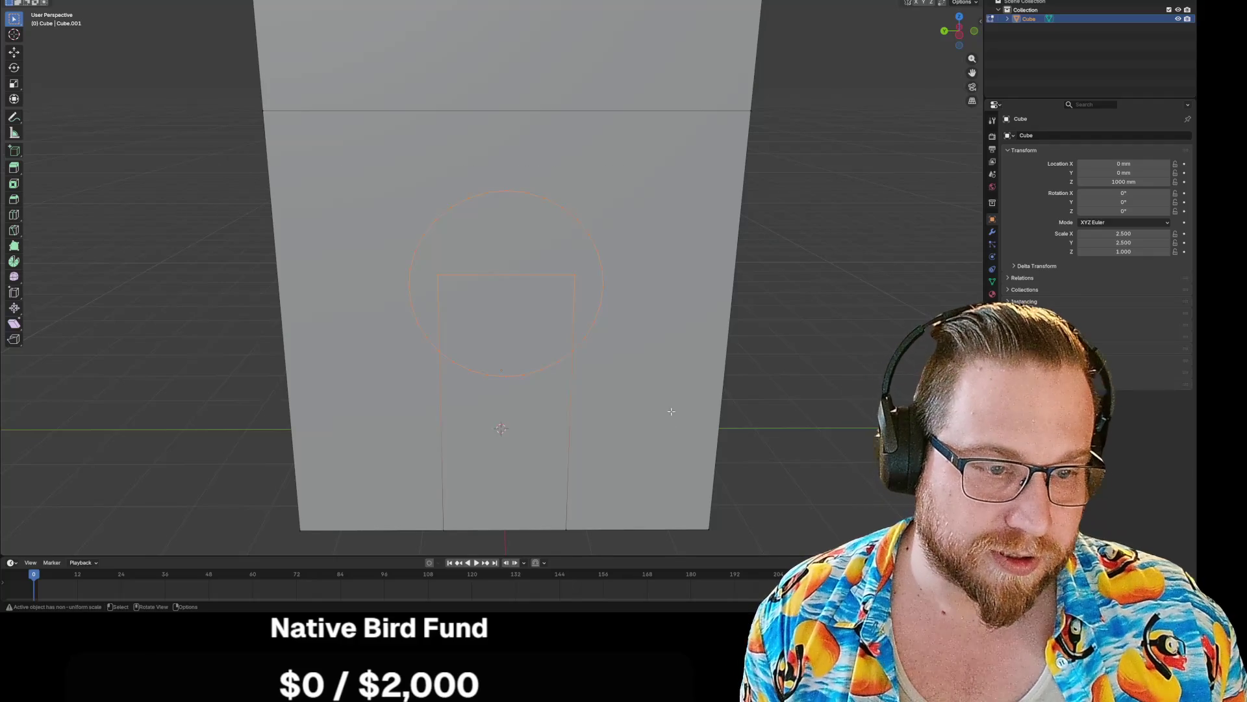
left_click(671, 411)
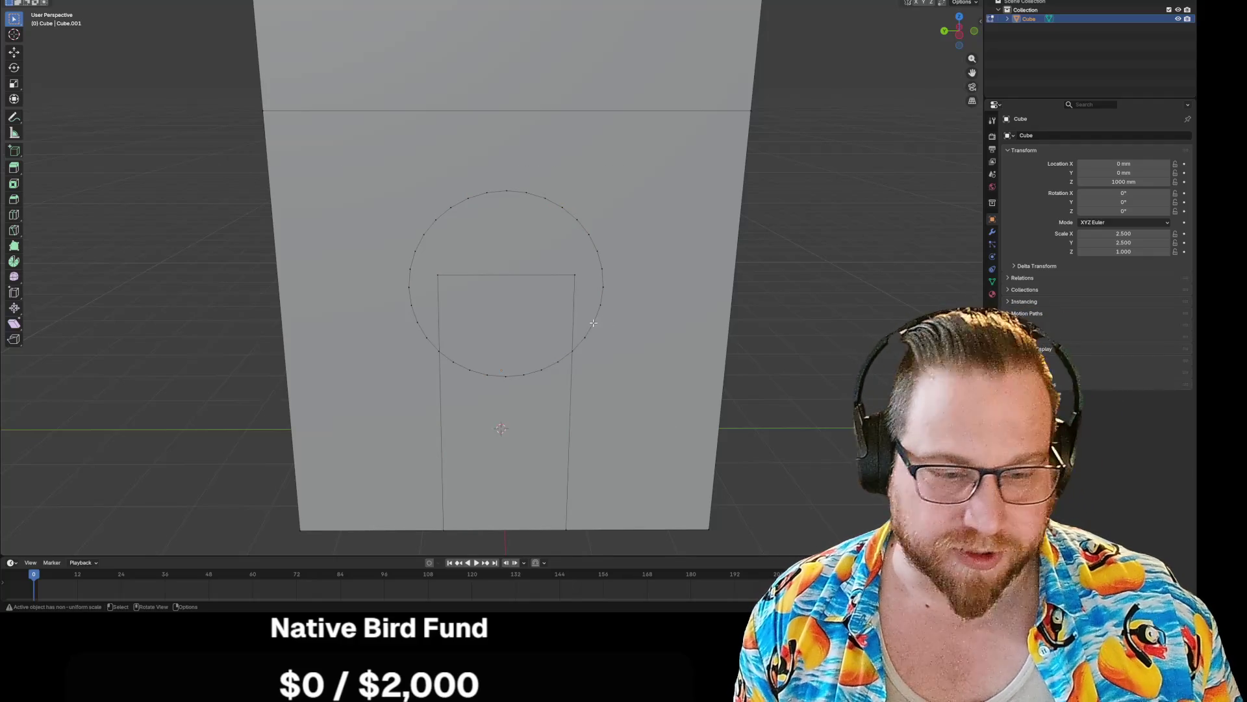
left_click(595, 322, "alt")
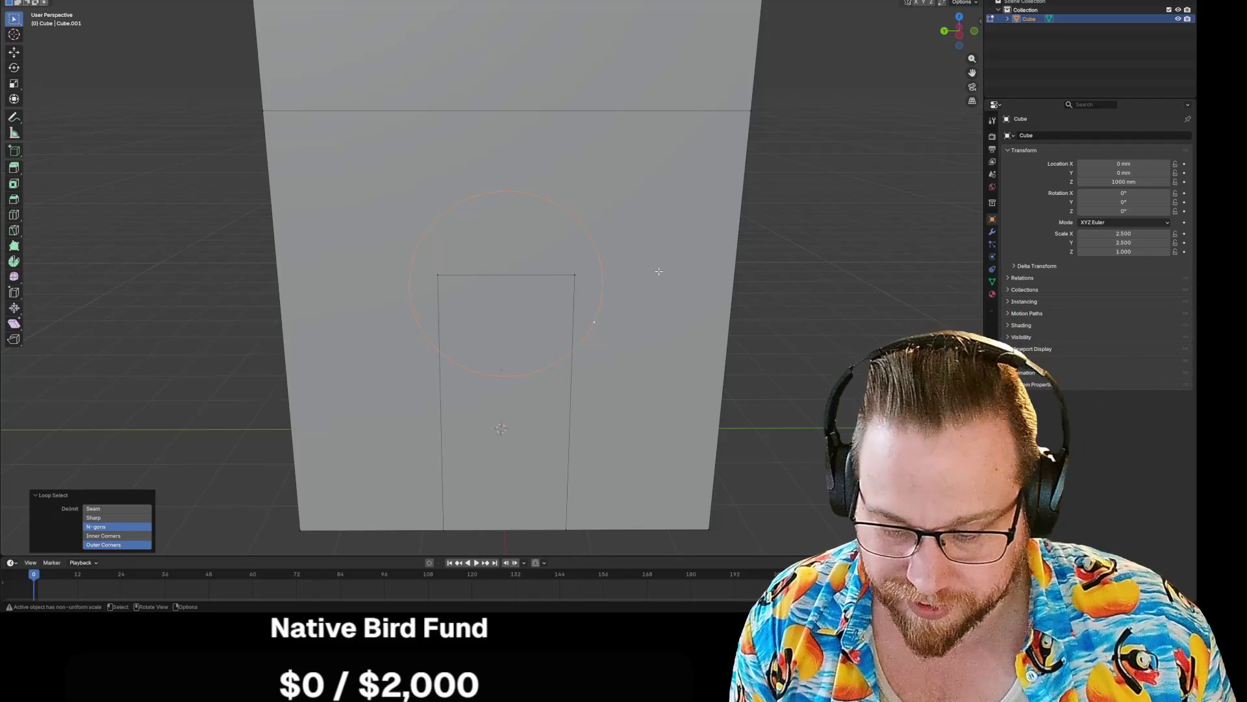
key("s")
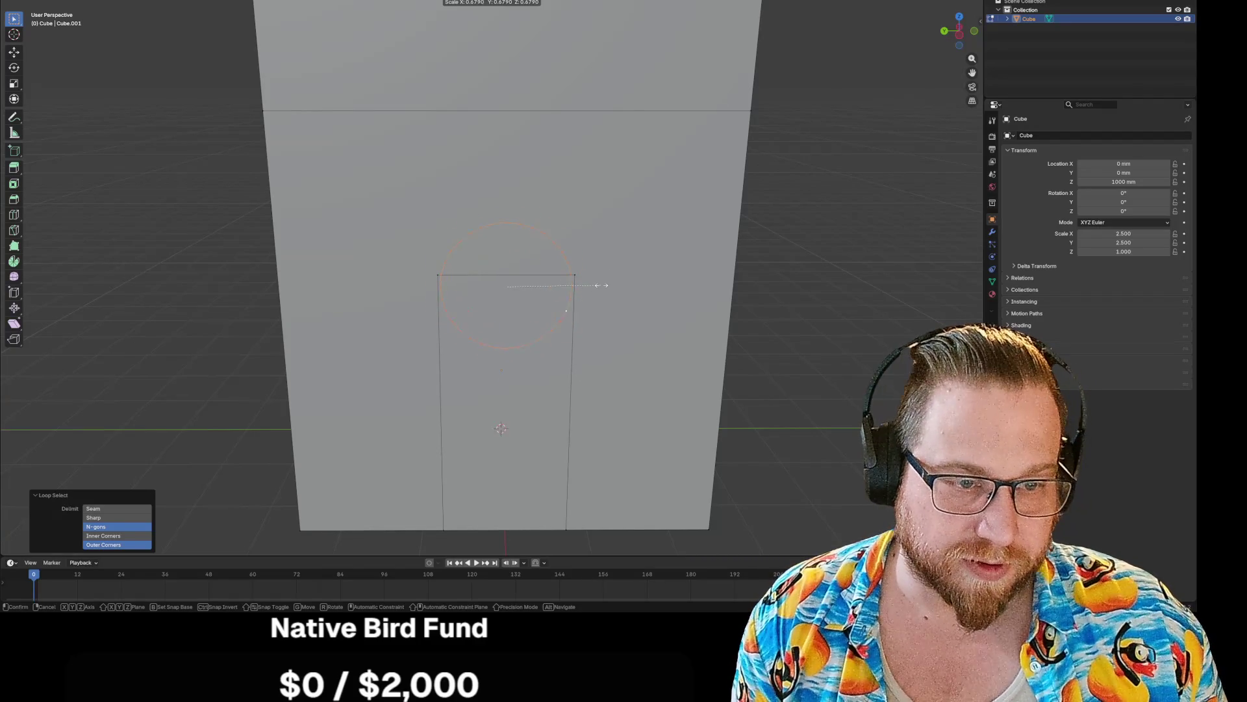
left_click(630, 374)
key("g")
key("z")
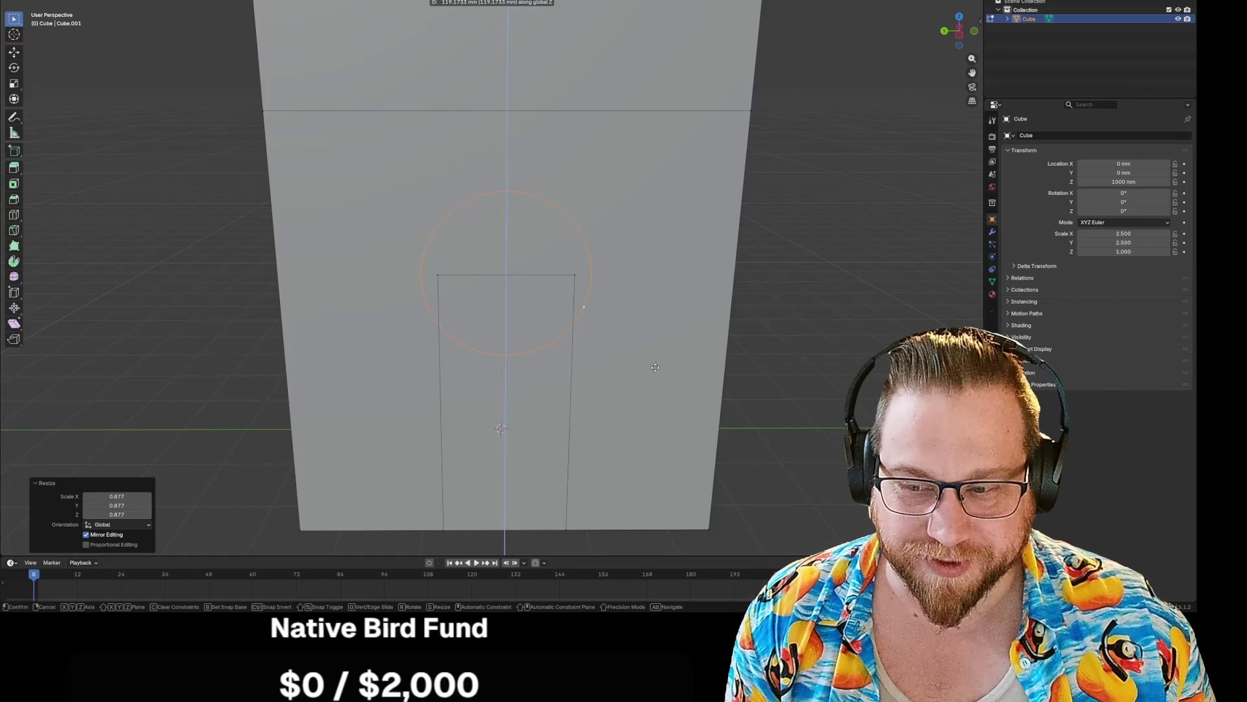
- Raise the circle 119.17 mm along Z so it centres on the doorway's top edge
left_click(655, 368)
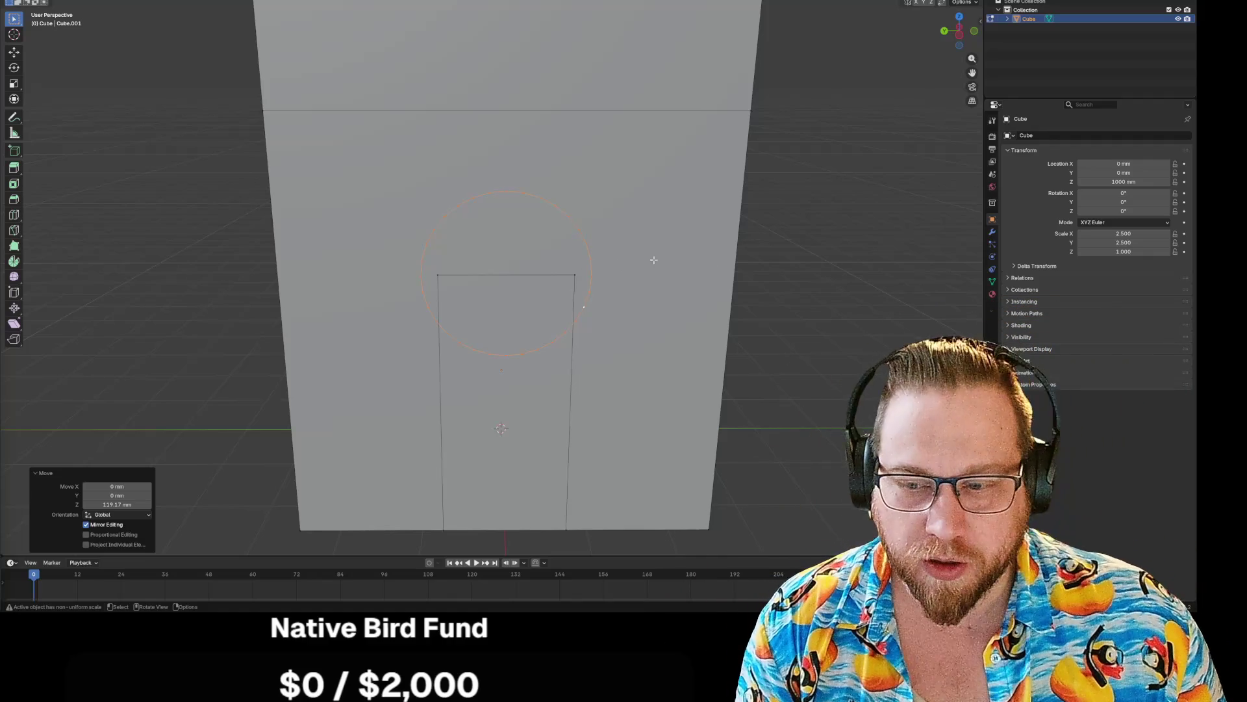
- Undo the circle's move, resize and earlier edits with repeated Ctrl+Z to restore the plain doorway
key("ctrl+z")
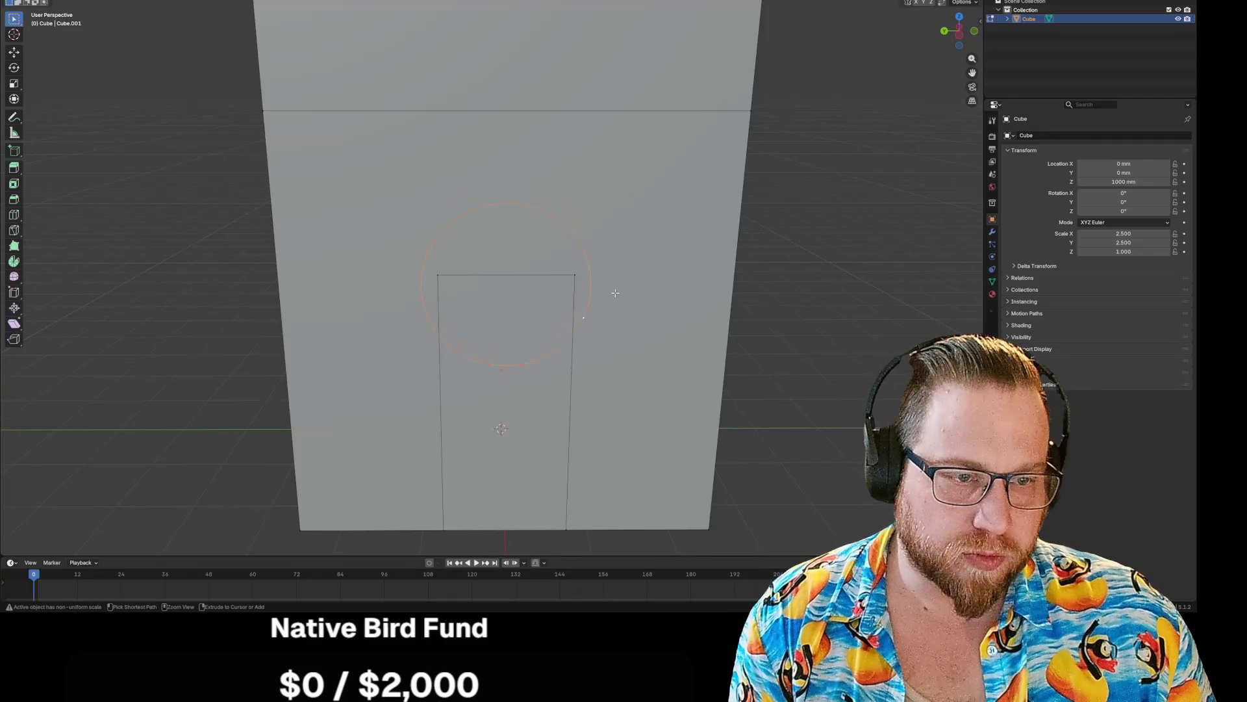
key("ctrl+z")
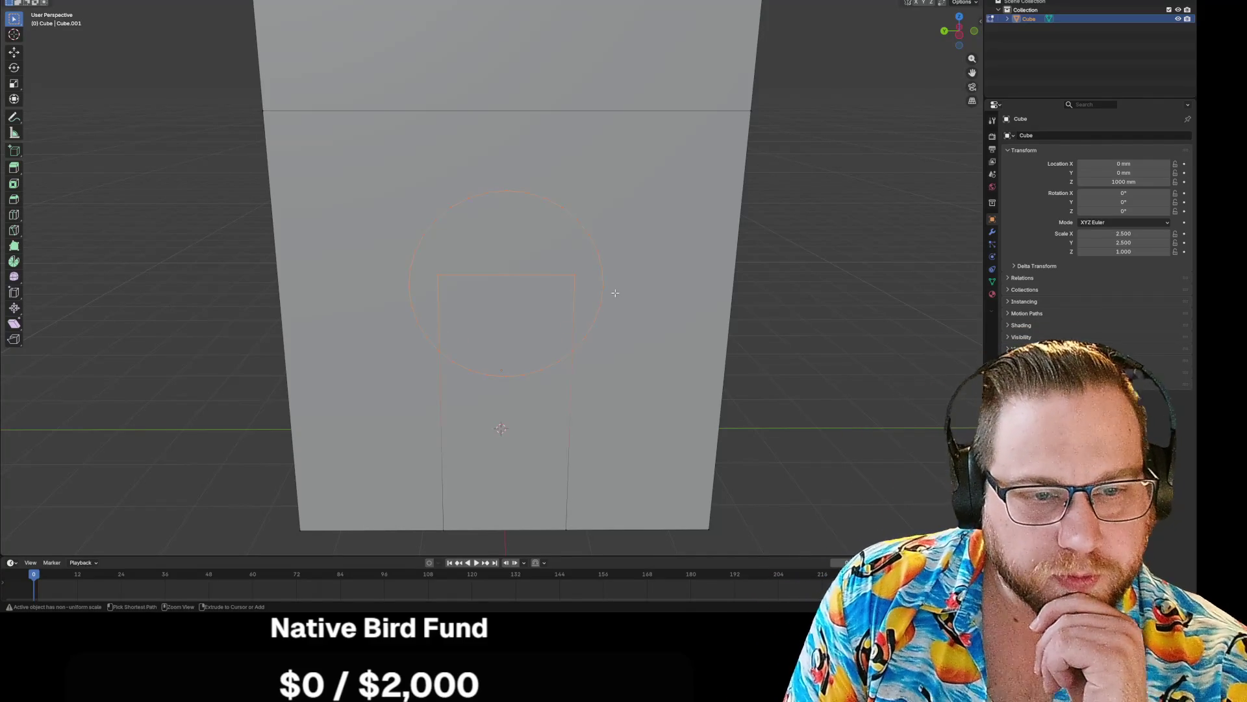
key("ctrl+z")
key("ctrl+z")
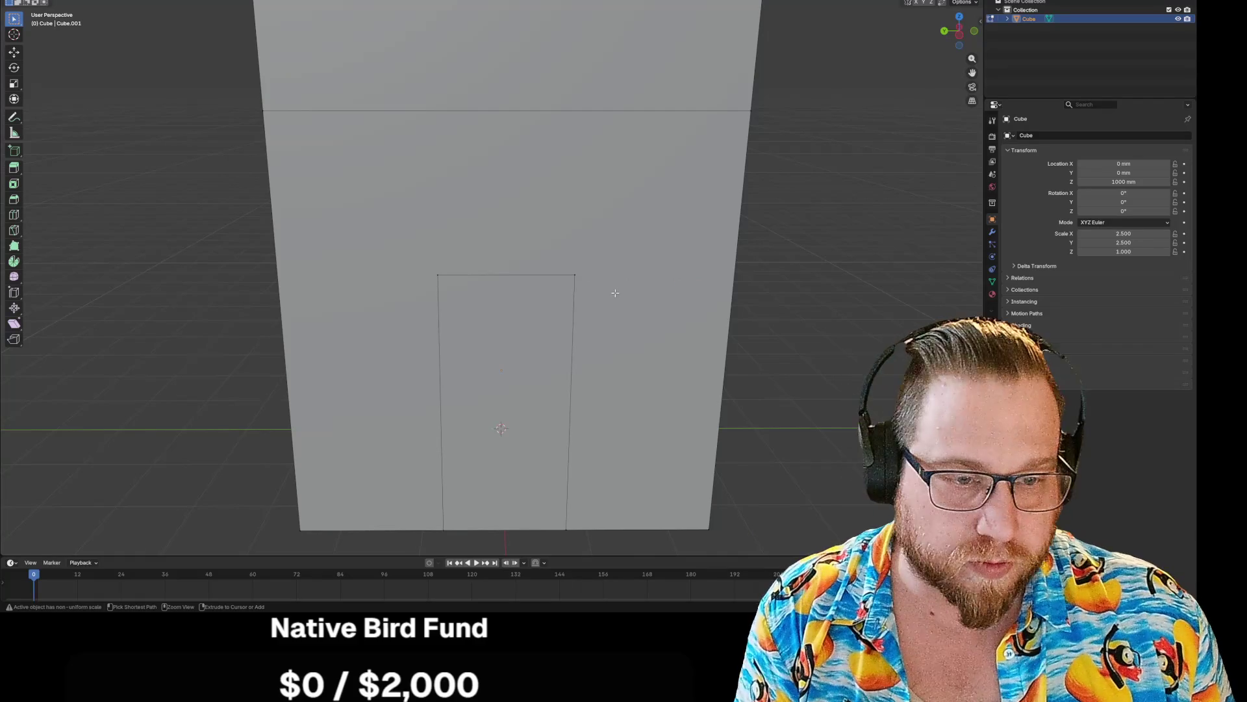
key("ctrl+z")
key("ctrl+z")
key("ctrl+z")
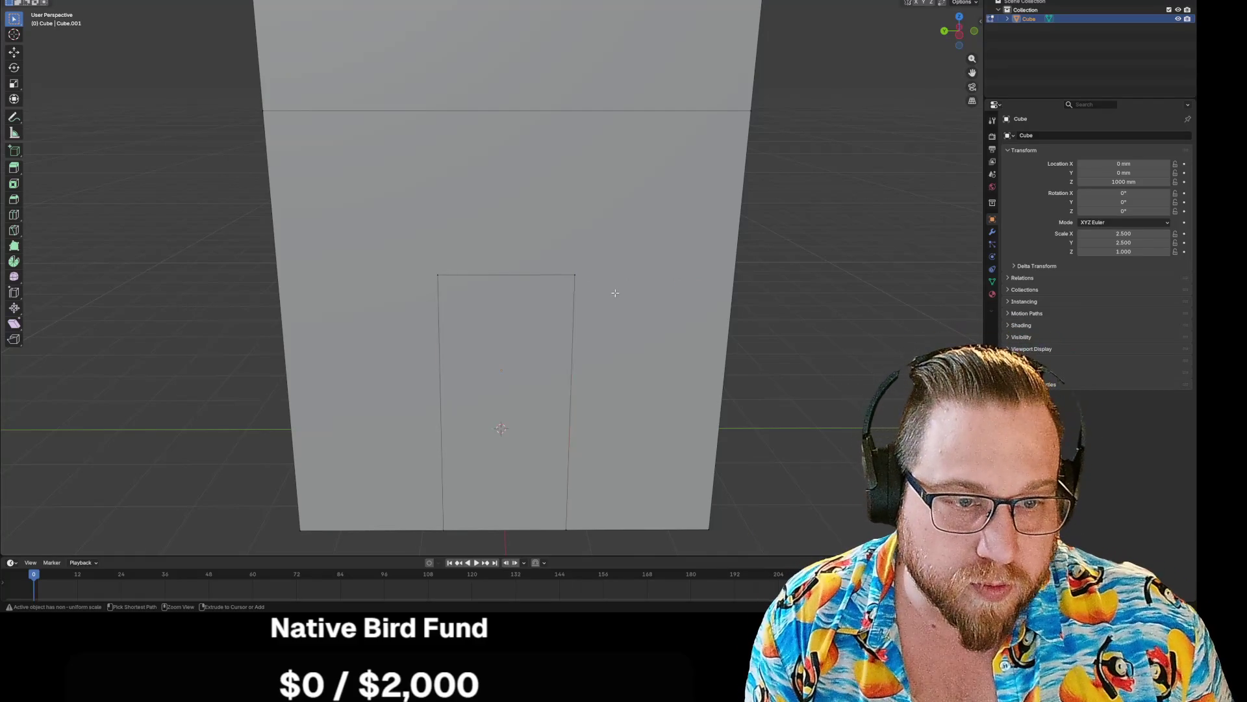
key("ctrl+z")
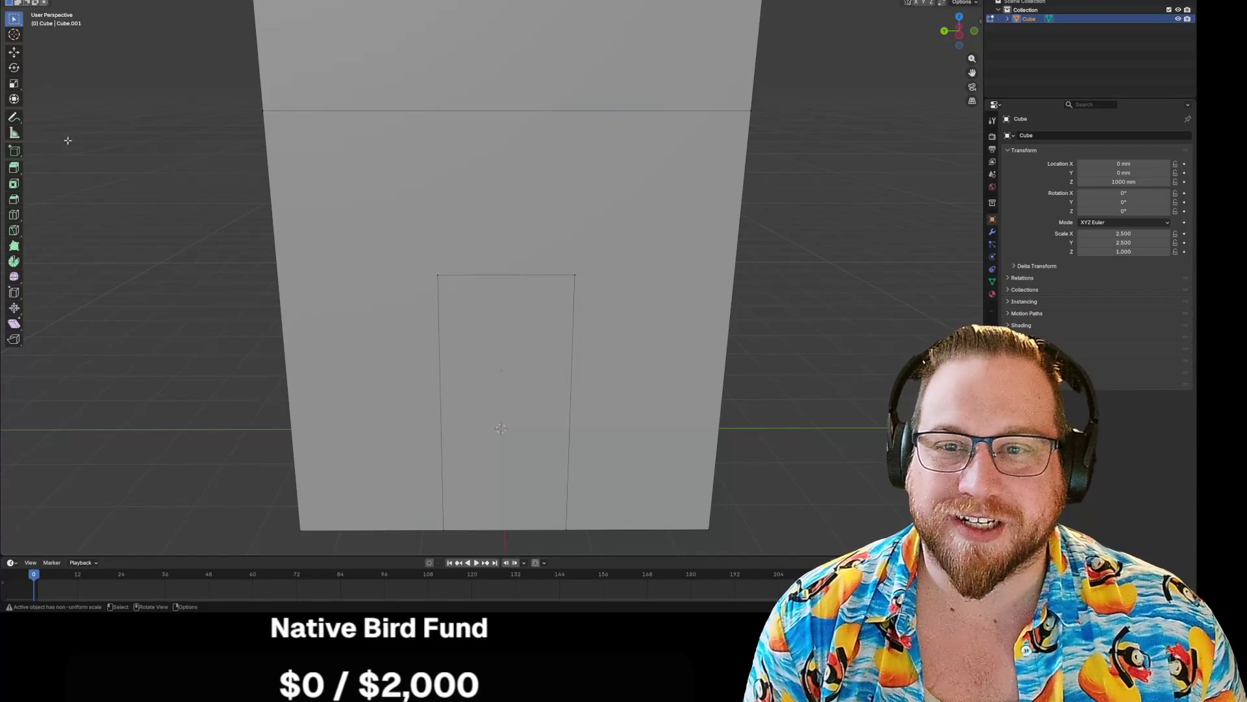
- Sketch annotation strokes near the doorway's top-right corner, then undo them
left_click(14, 117)
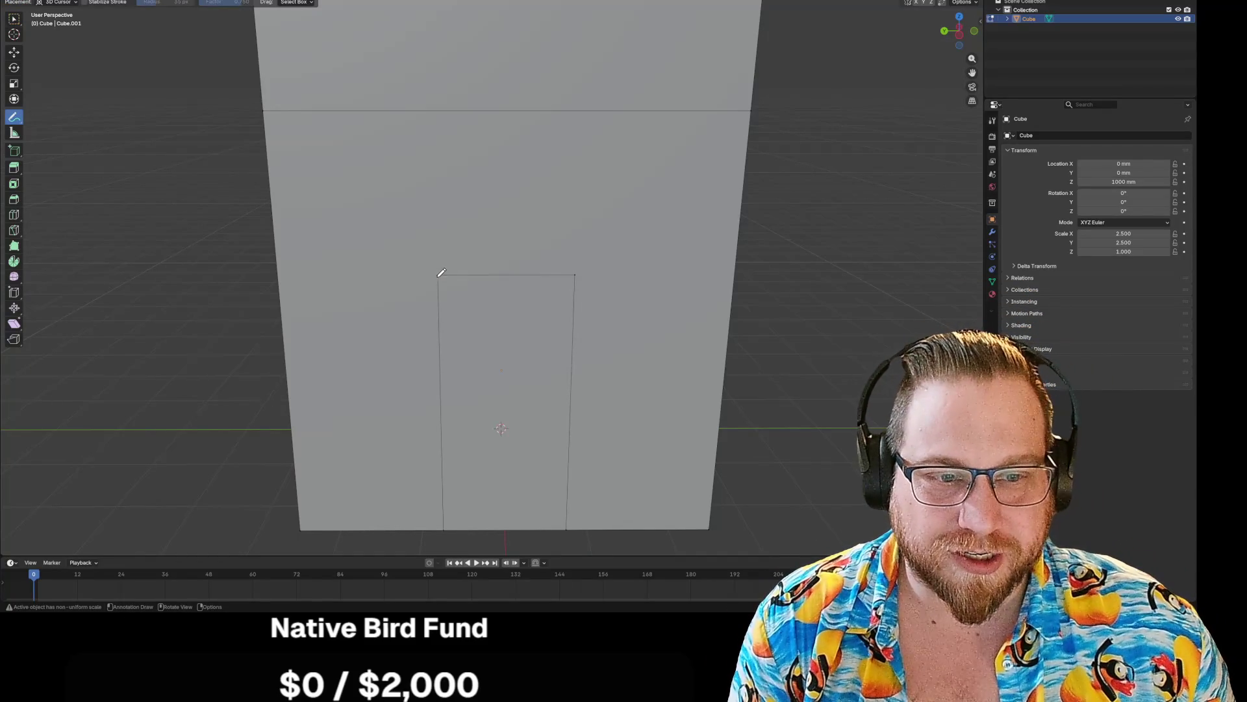
mouse_move(501, 224)
left_mouse_down()
mouse_move(546, 221)
mouse_move(576, 265)
left_mouse_up()
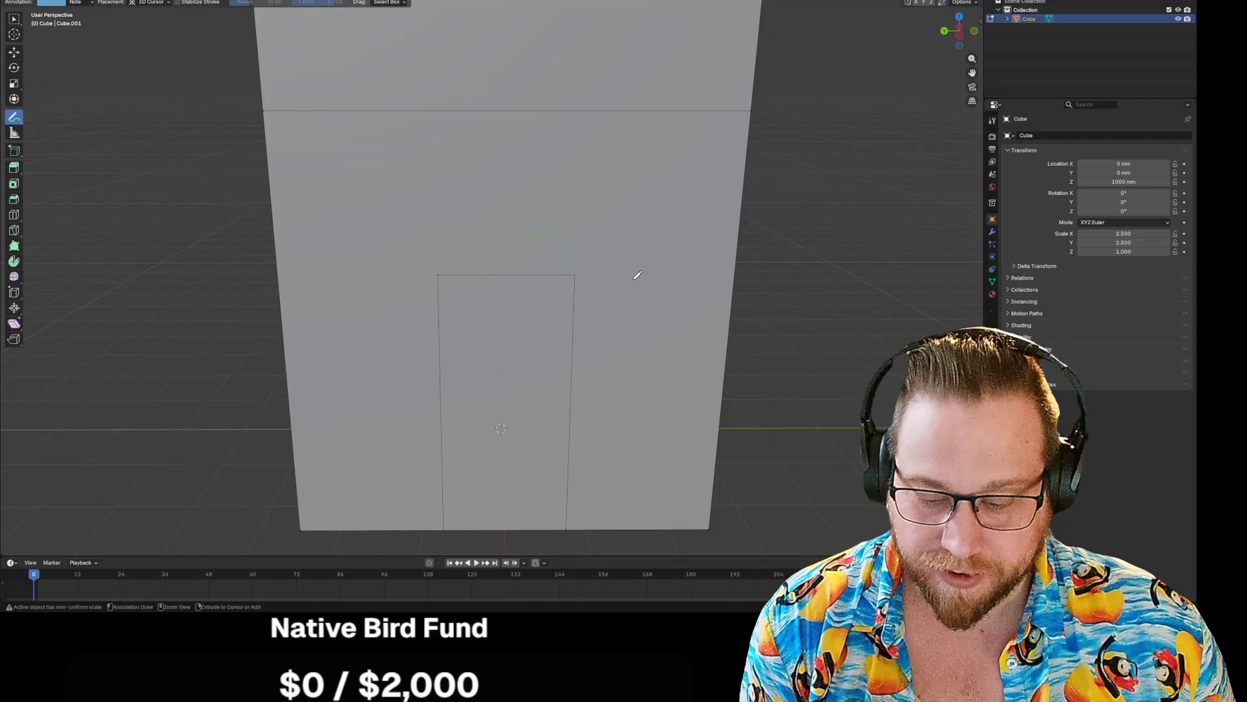
key("ctrl+z")
right_click(770, 241)
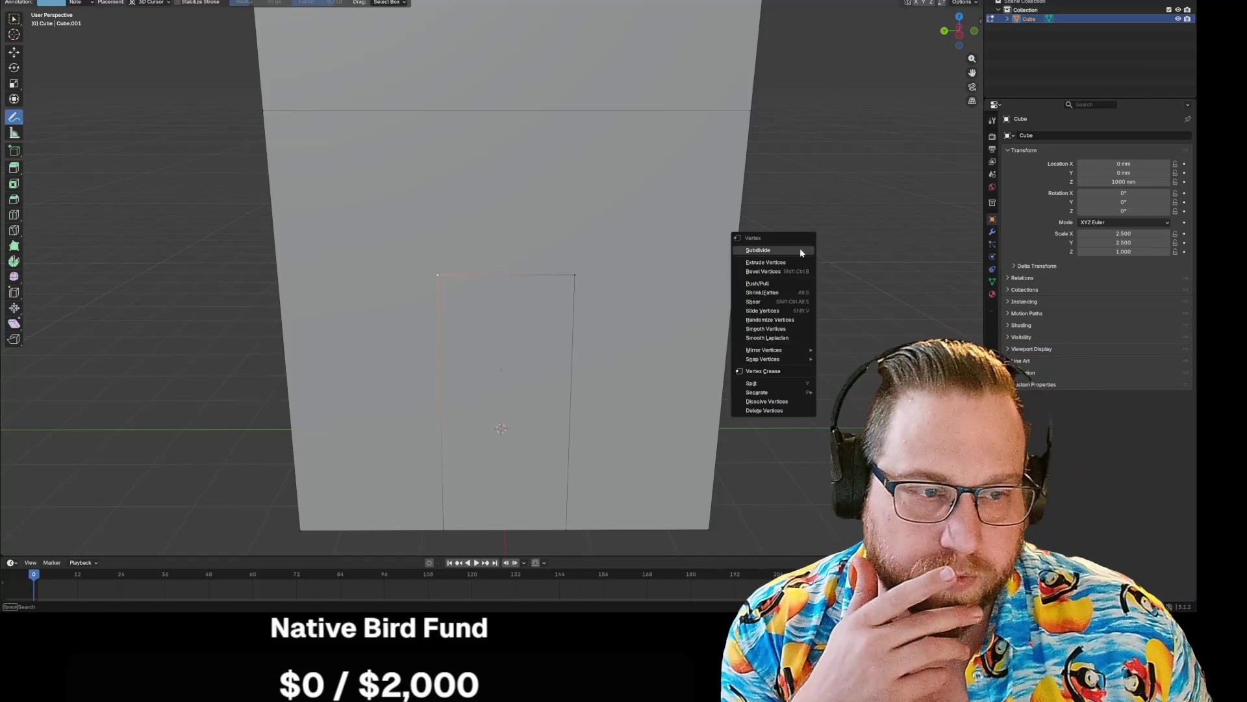
left_click(858, 165)
left_click_drag(855, 183, 858, 308)
mouse_move(896, 277)
middle_mouse_down()
mouse_move(857, 275)
mouse_move(885, 271)
middle_mouse_up()
key("ctrl+z")
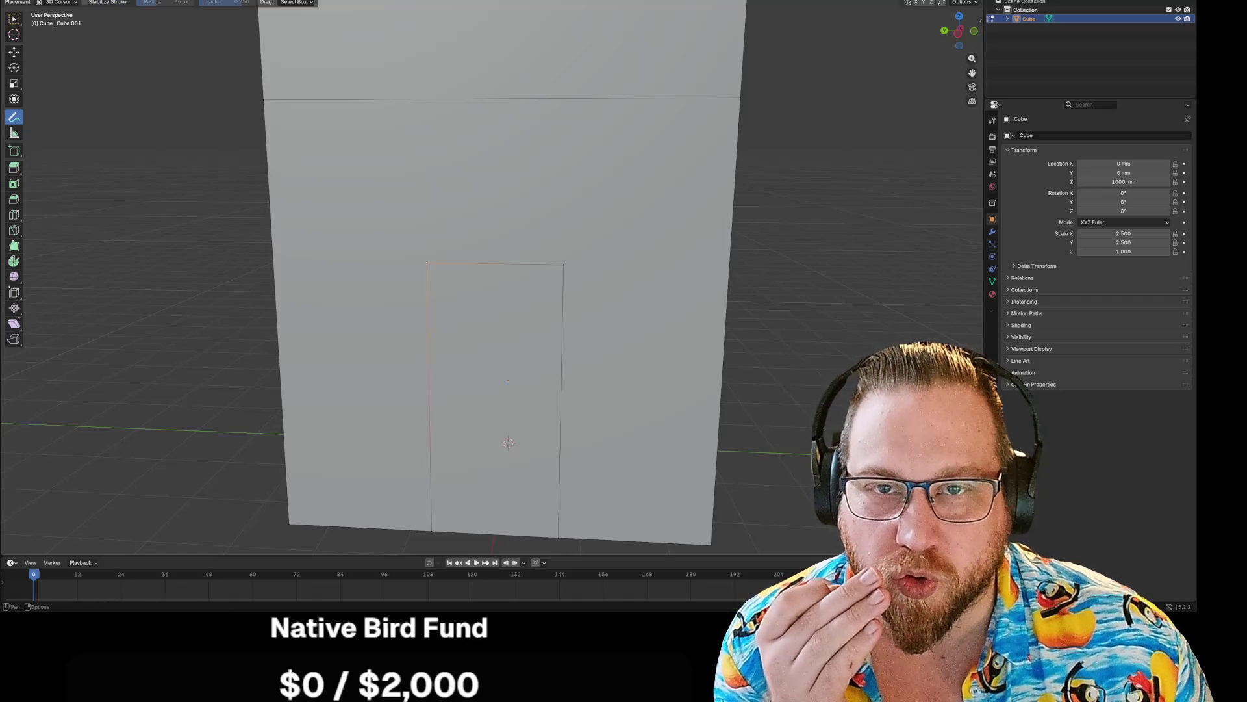
- Call up and dismiss the Add mesh menu, then bring up the doorway's editing menu
key("shift+a")
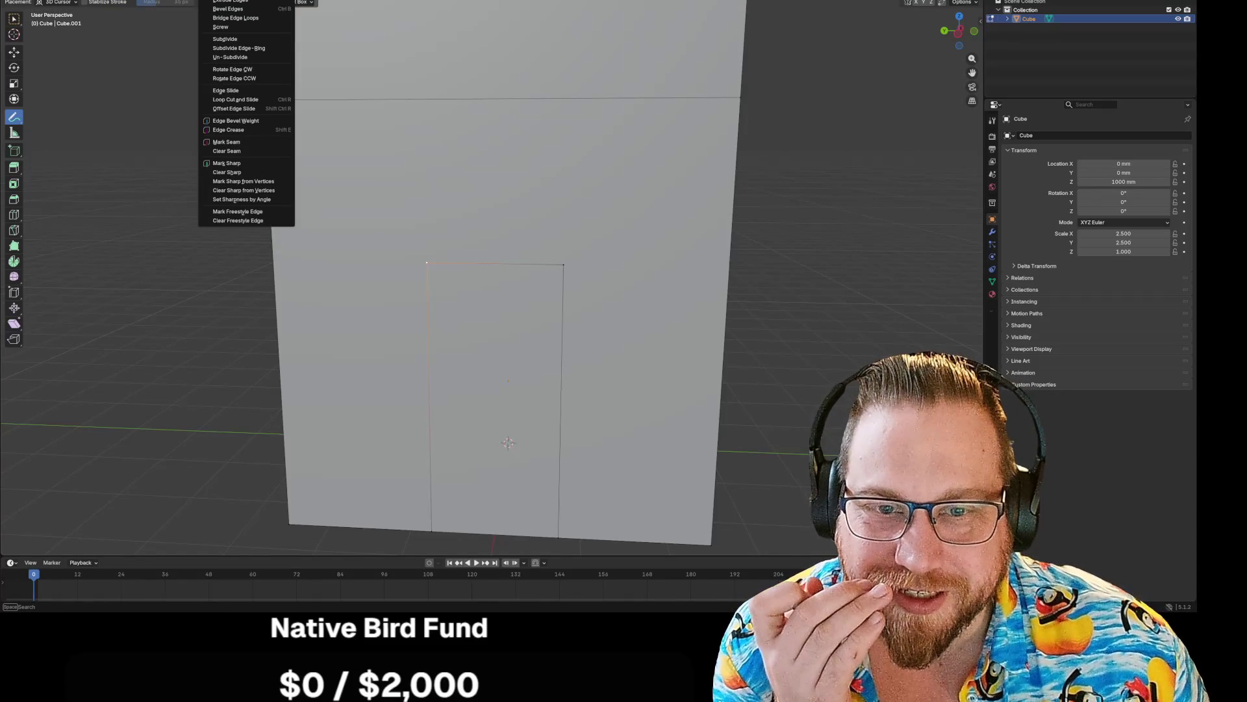
key("Escape")
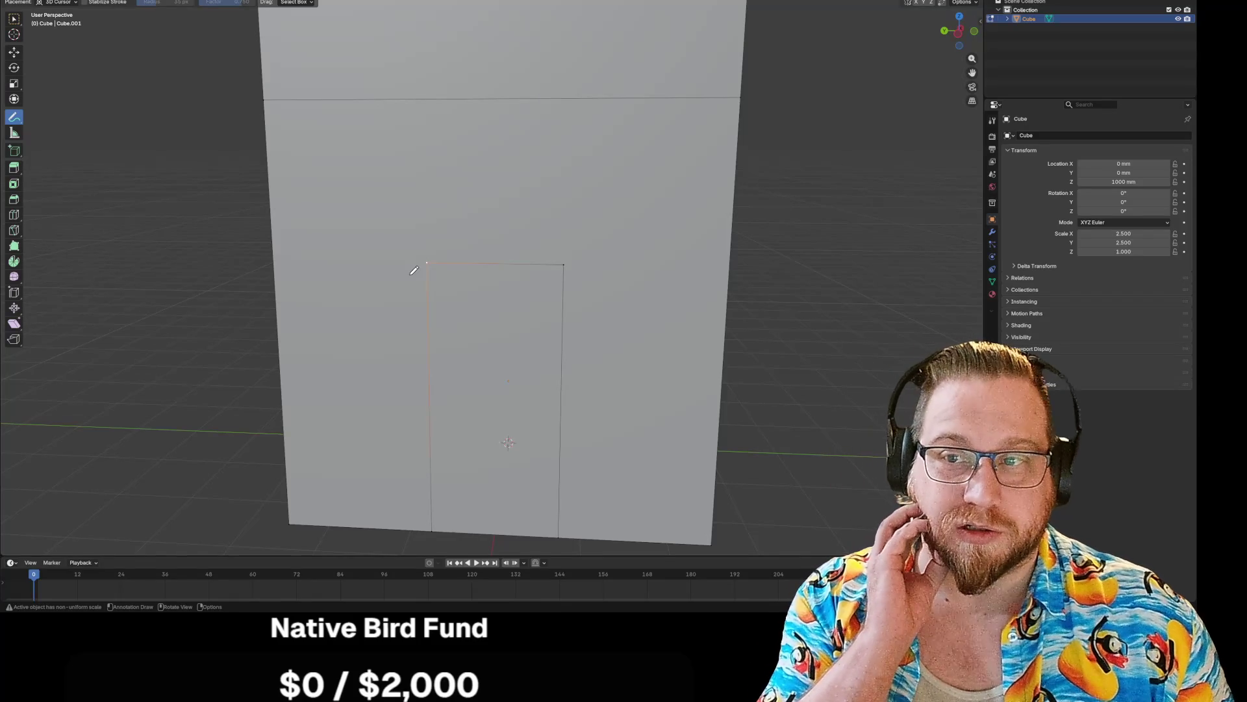
right_click(490, 256)
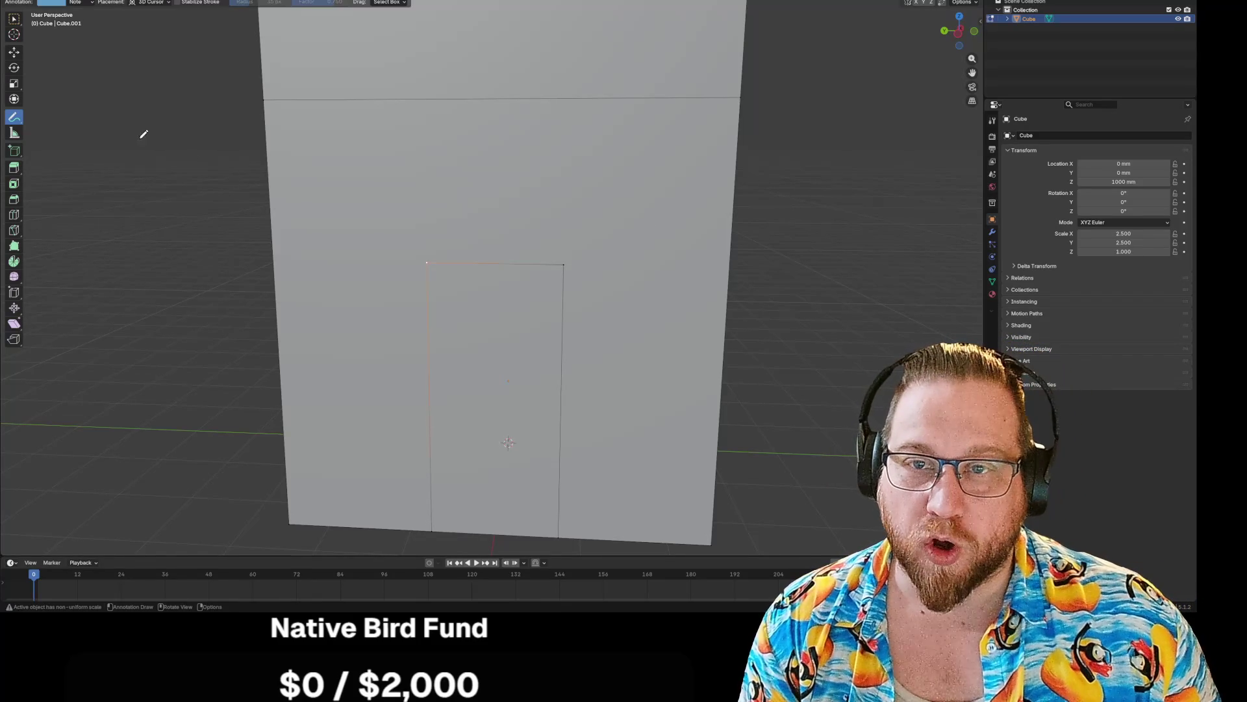
- Subdivide the doorway's top edge with 1 cut to add a midpoint vertex
key("w")
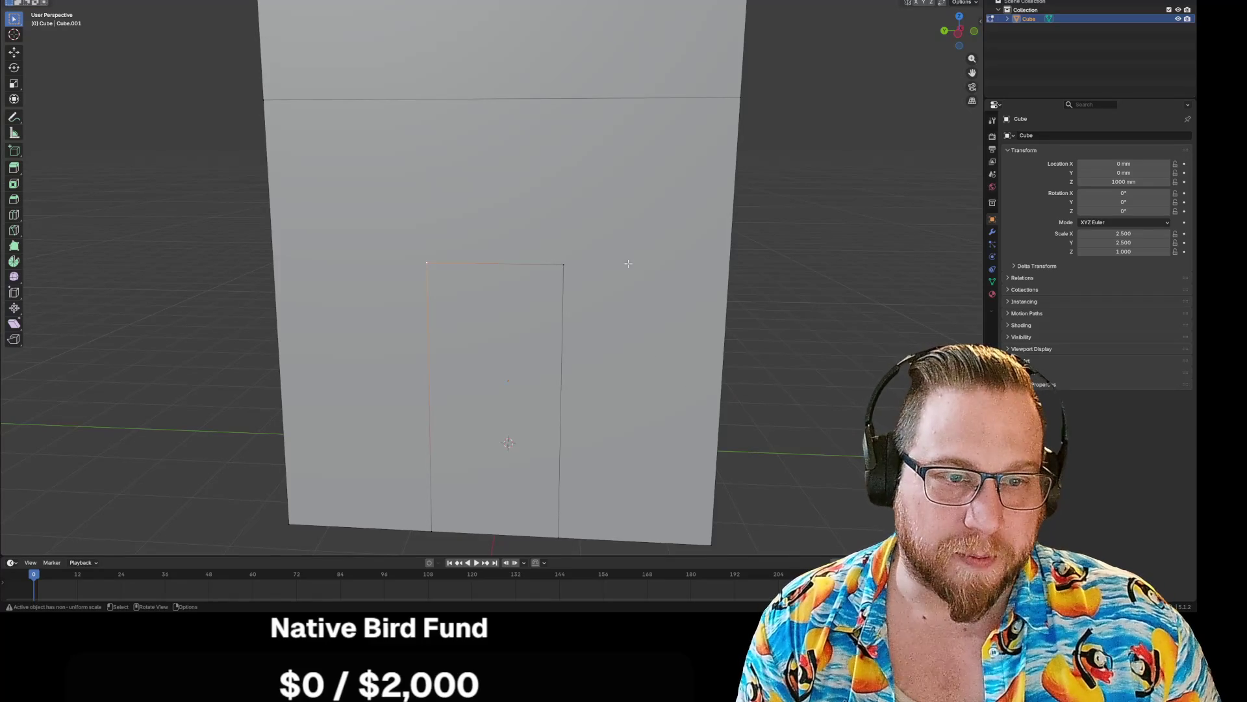
left_click(506, 264)
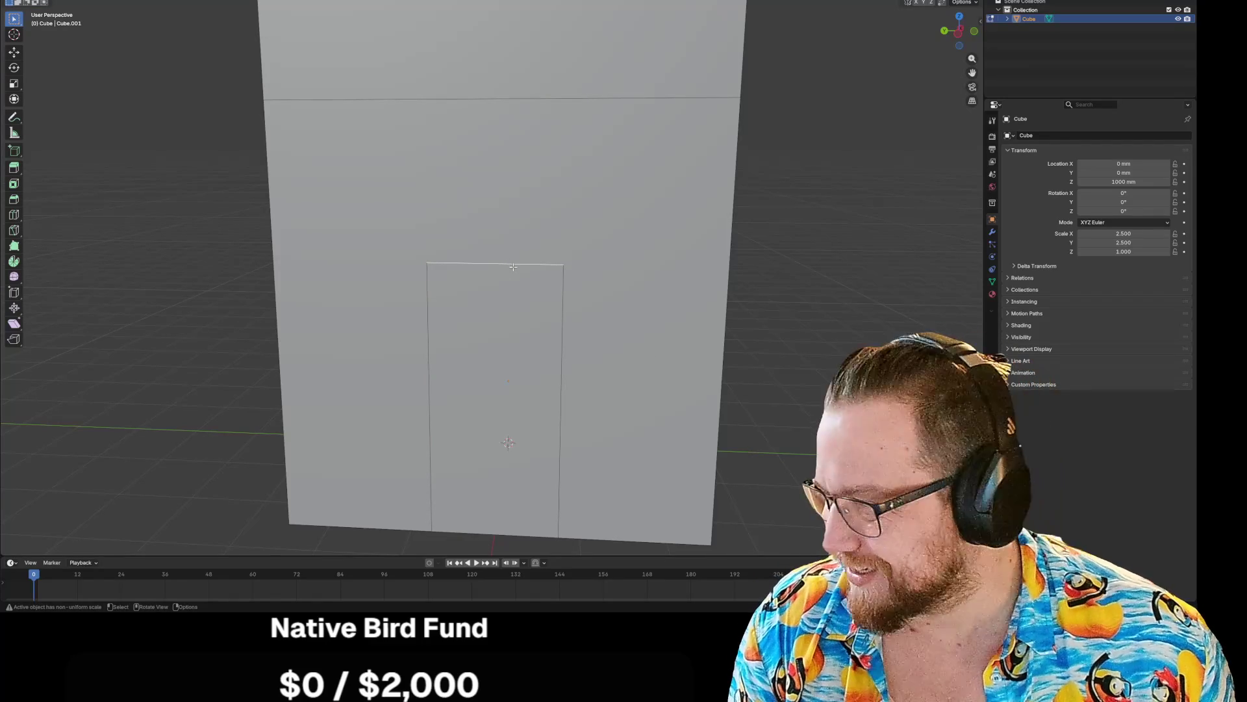
right_click(513, 267)
left_click(513, 266)
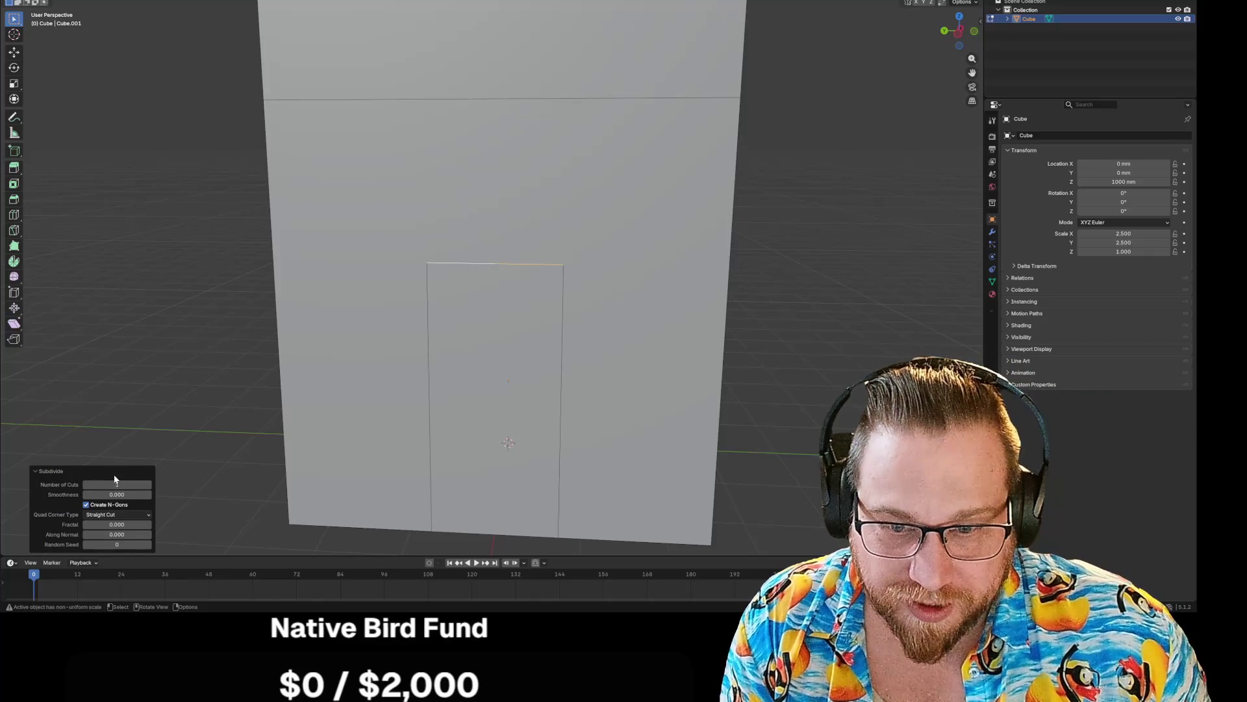
- In vertex mode, select the doorway's top-right and top-left corner vertices
left_click(506, 246)
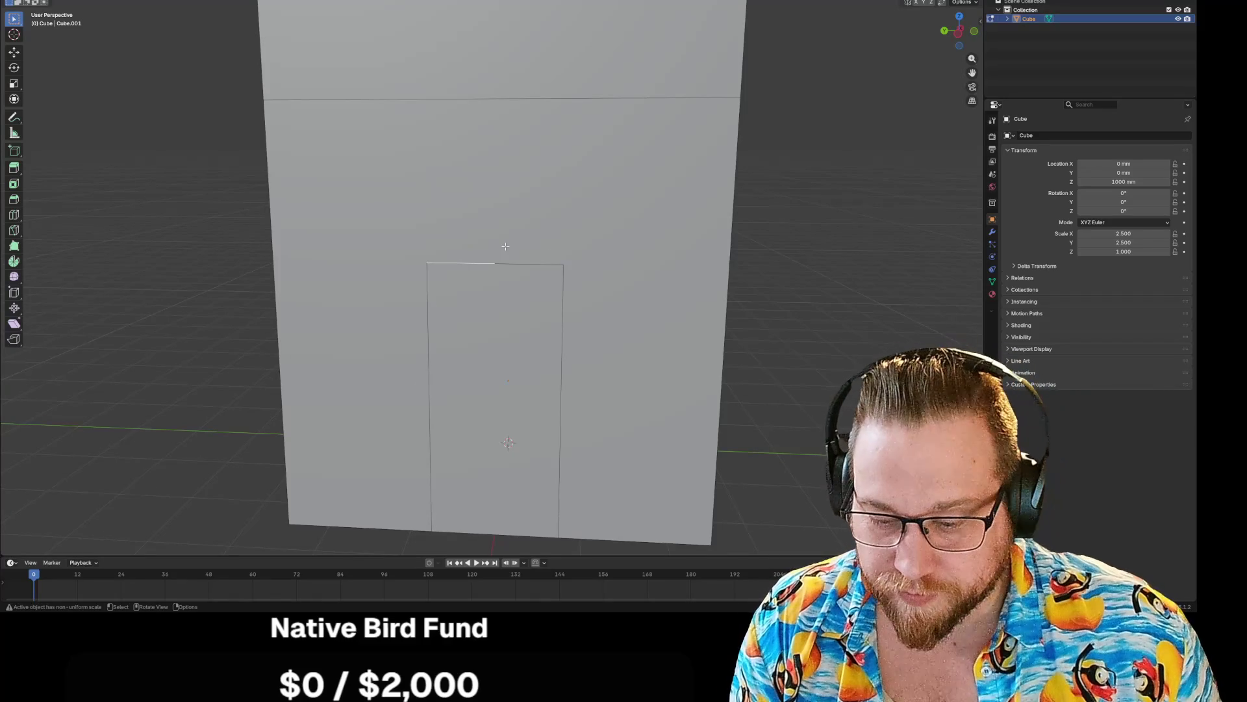
key("1")
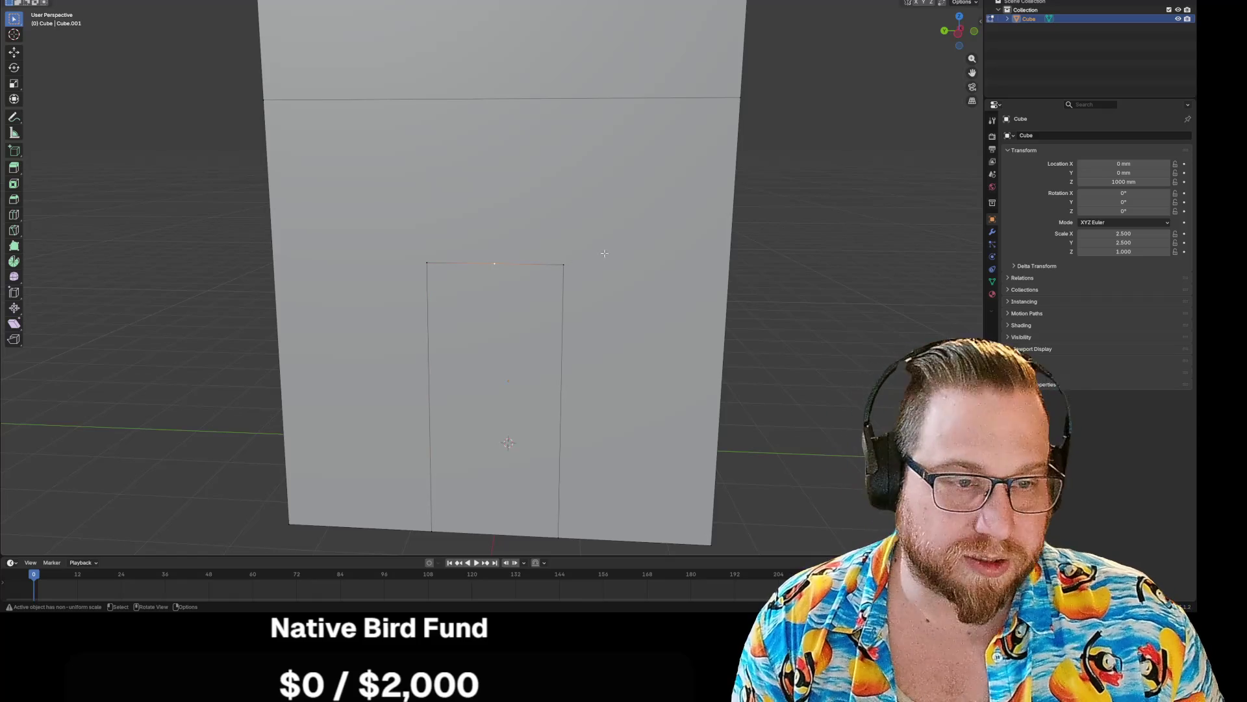
left_click(563, 265, "shift")
left_click(426, 263, "shift")
- Lower the two top corner vertices by 500 mm along Z to form a peak
key("g")
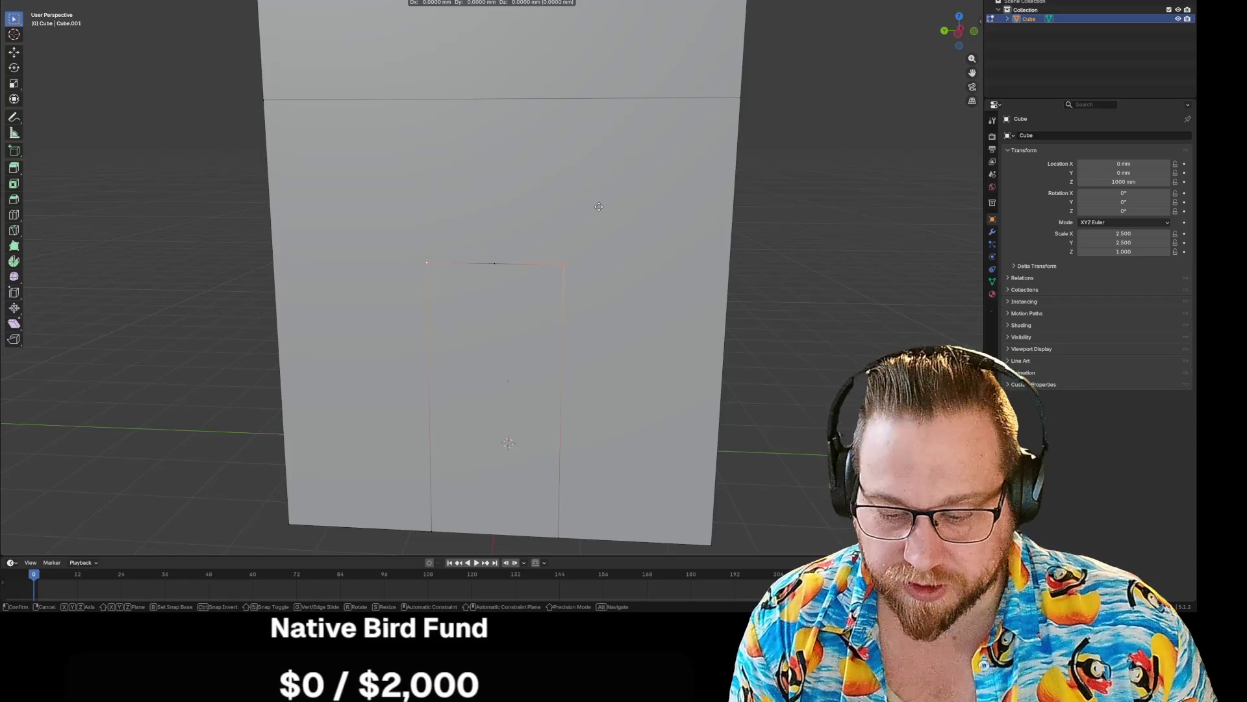
key("z")
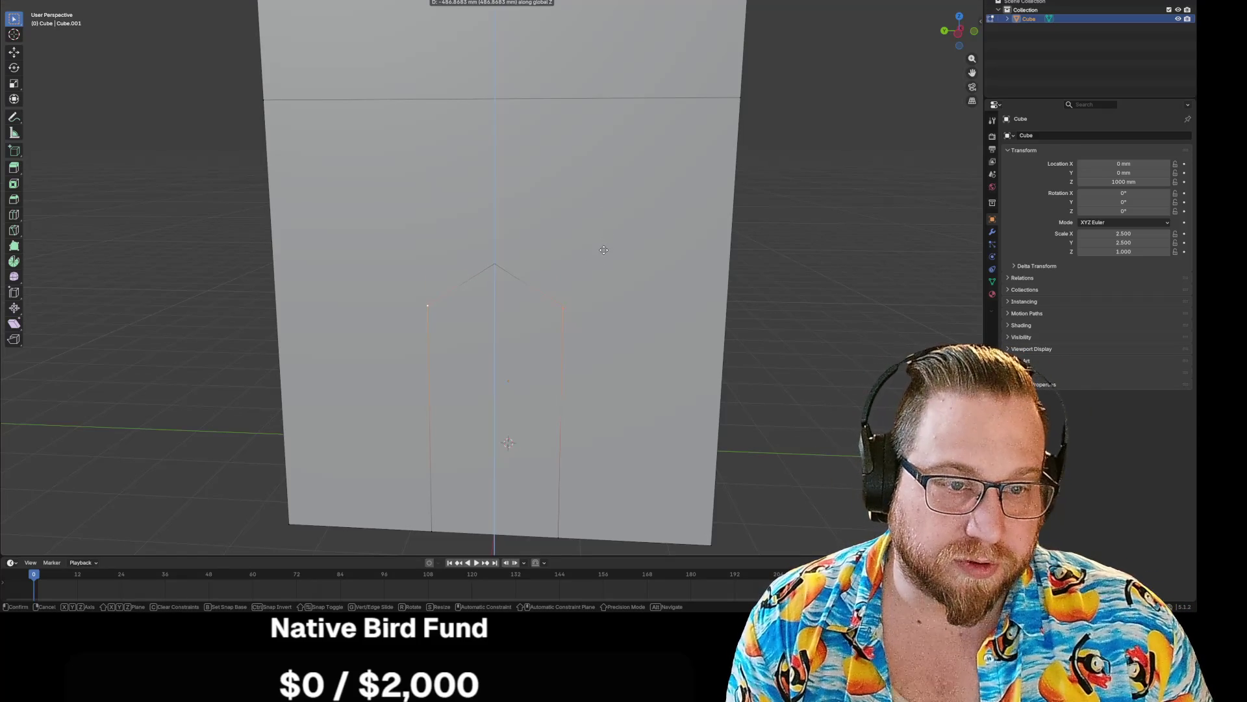
type("-500")
key("Return")
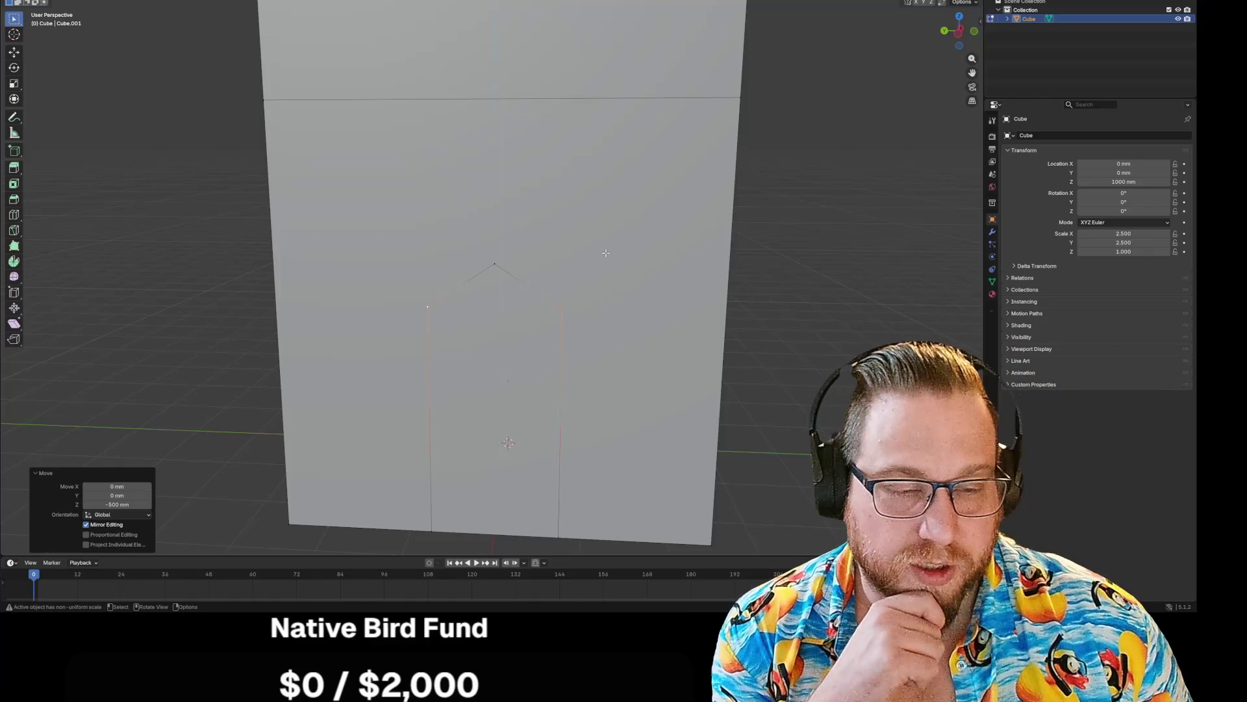
left_click(497, 263)
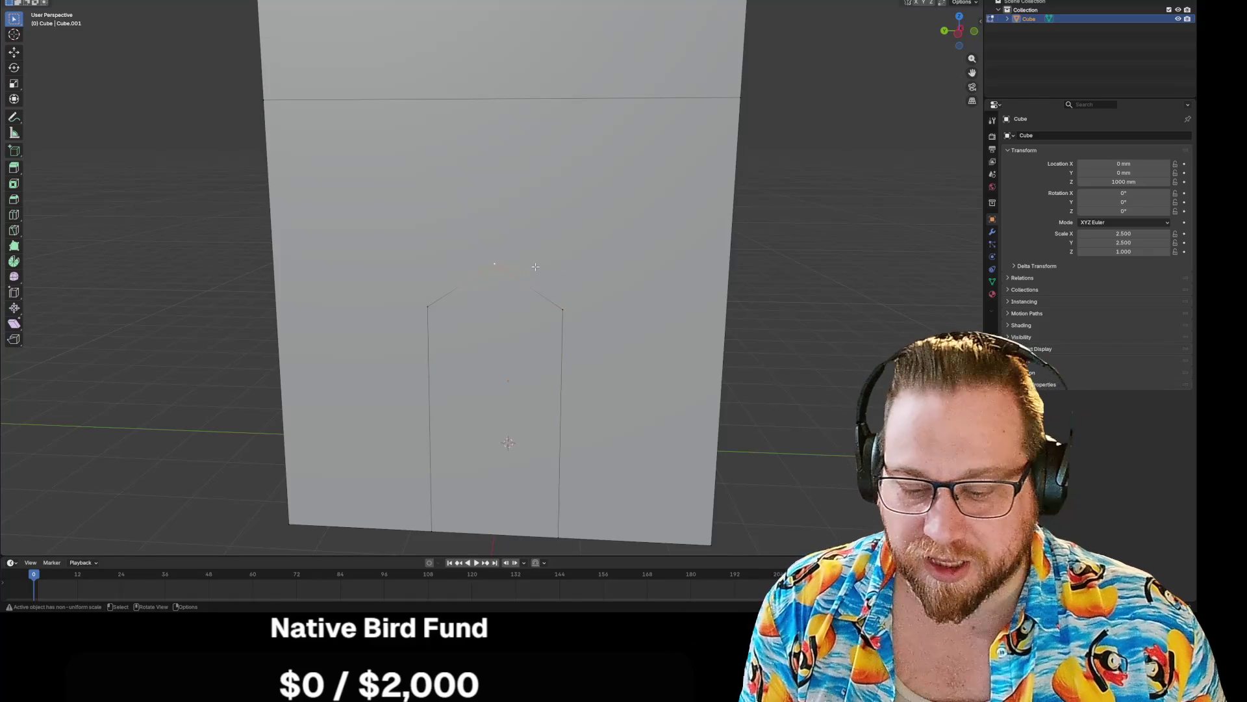
- Try a Ctrl+B edge bevel, then select the vertex at the doorway's peak
key("ctrl+b")
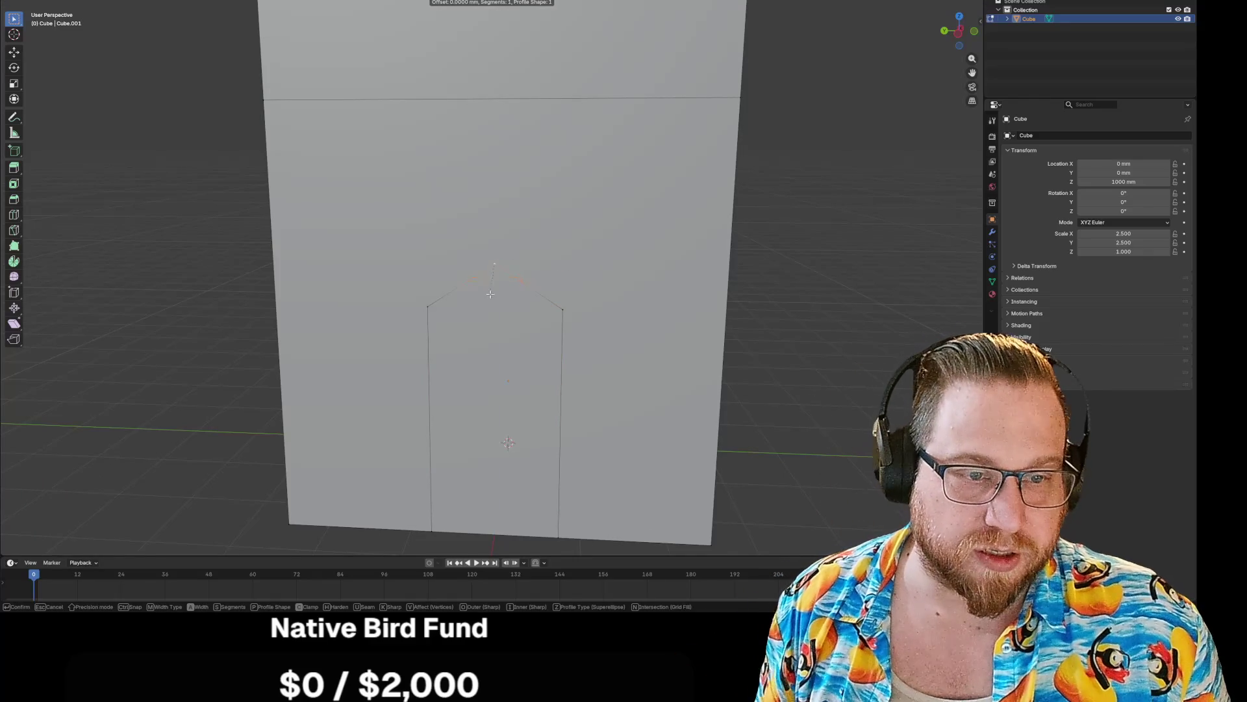
key("Escape")
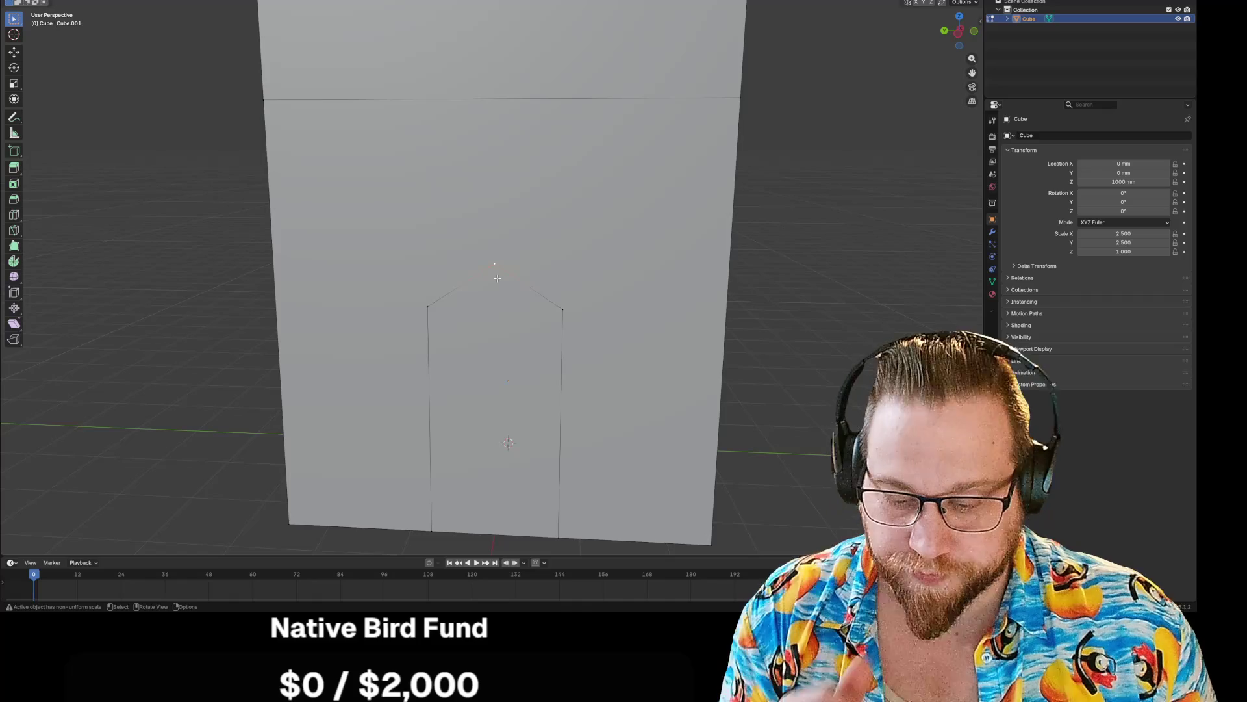
key("ctrl+b")
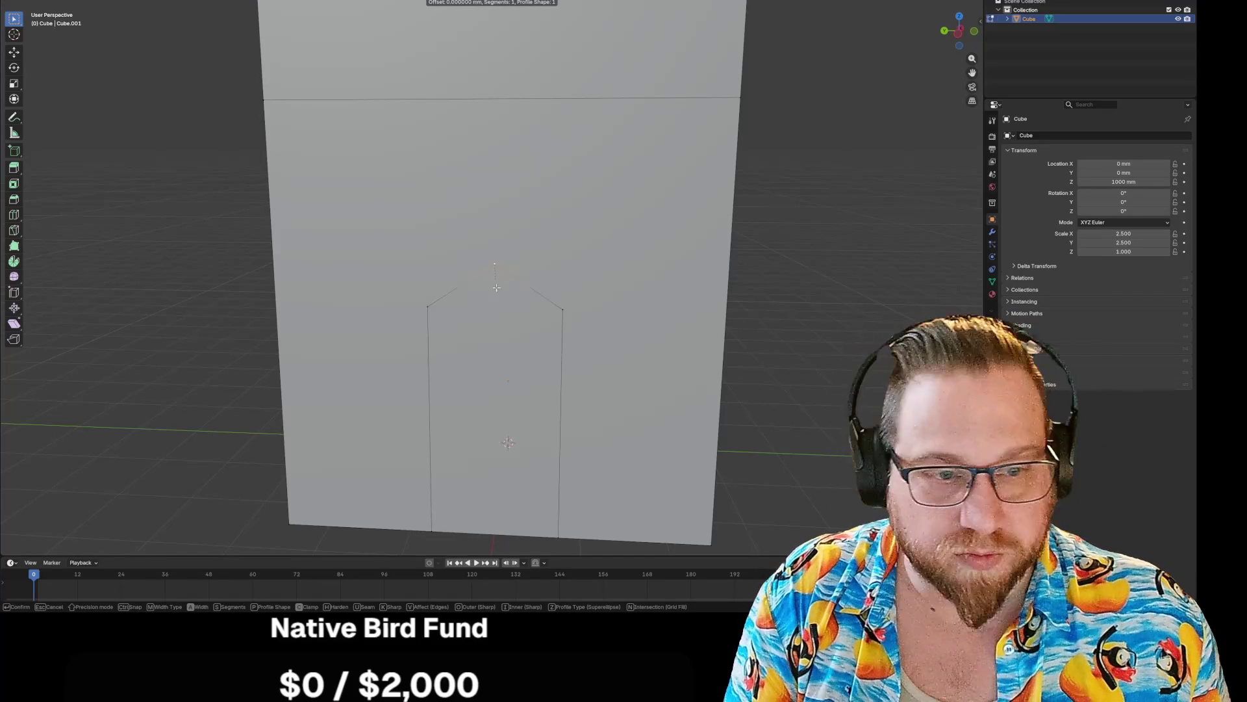
left_click(511, 276)
left_click(557, 186)
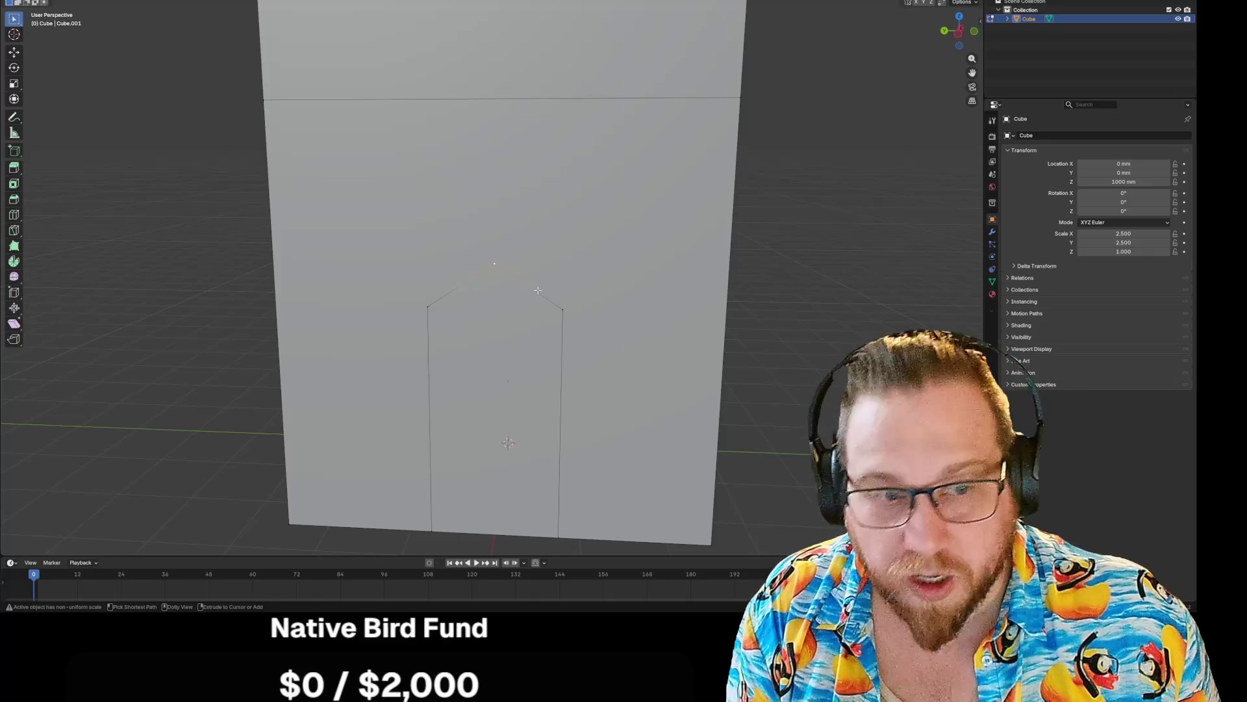
- Vertex-bevel the peak with 9 segments, roughly 607 mm width, and a Custom profile type
key("ctrl+shift+b")
left_click(499, 377)
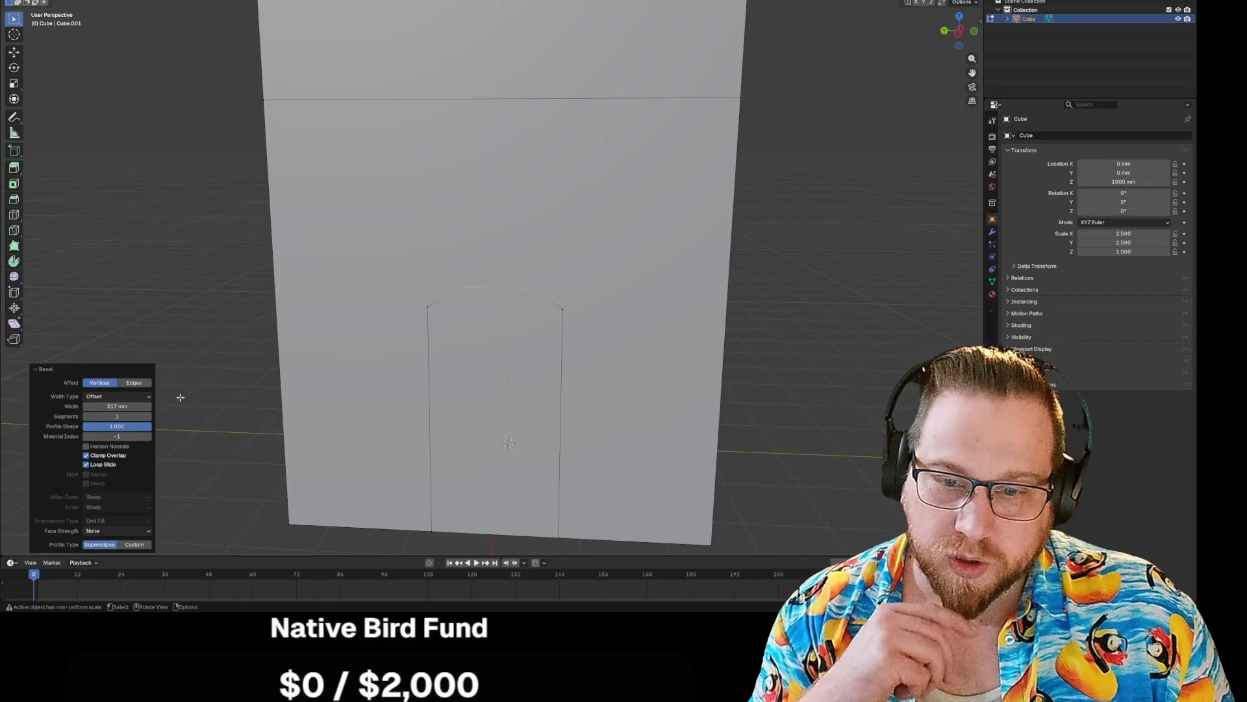
left_click_drag(123, 415, 129, 408)
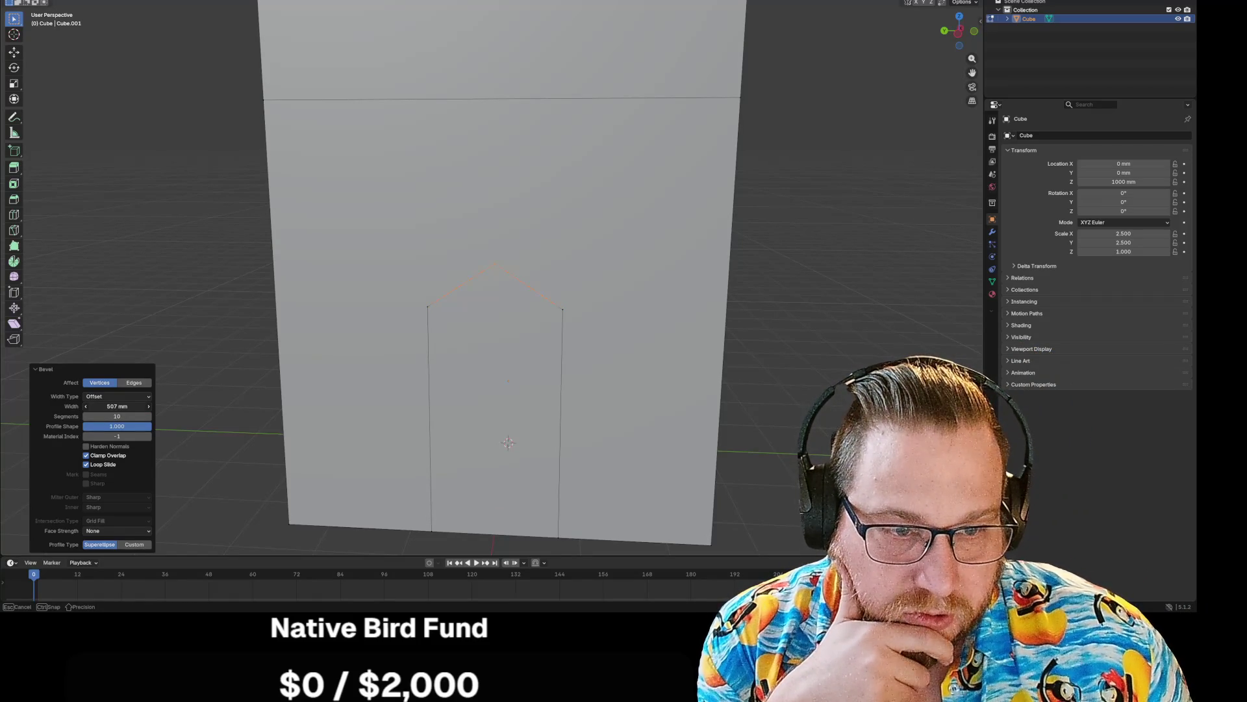
left_click_drag(120, 406, 127, 406)
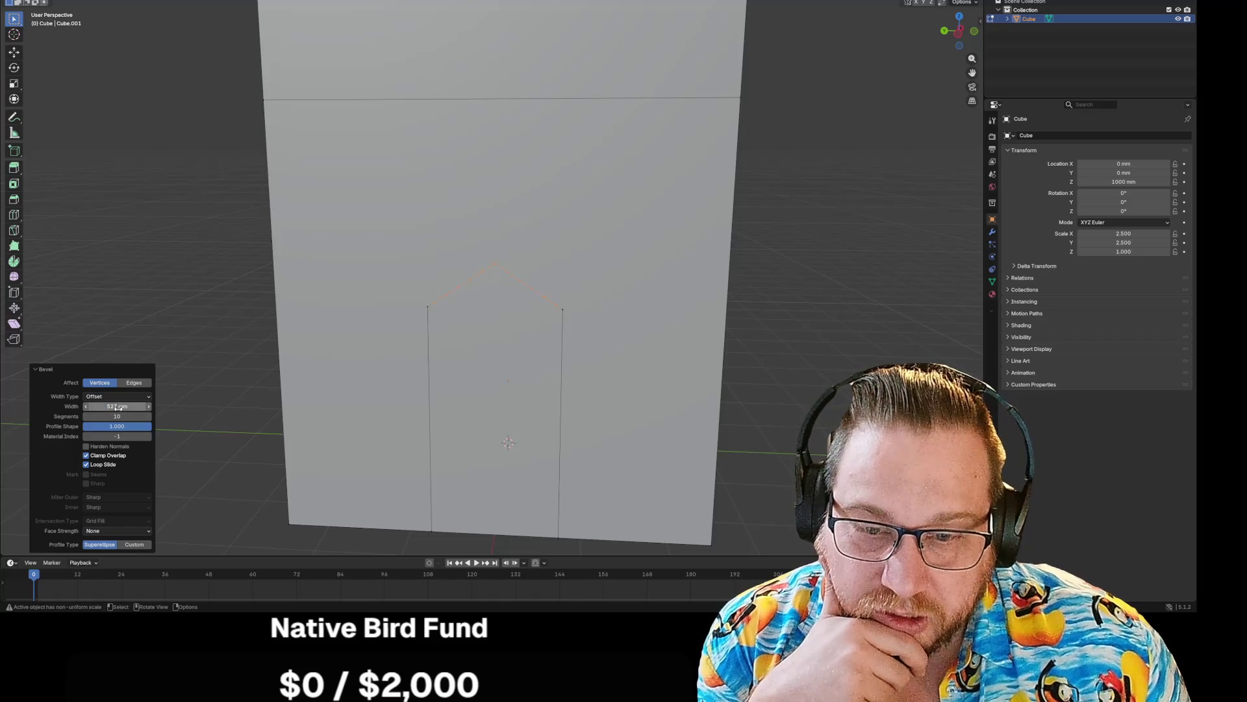
left_click_drag(130, 415, 123, 415)
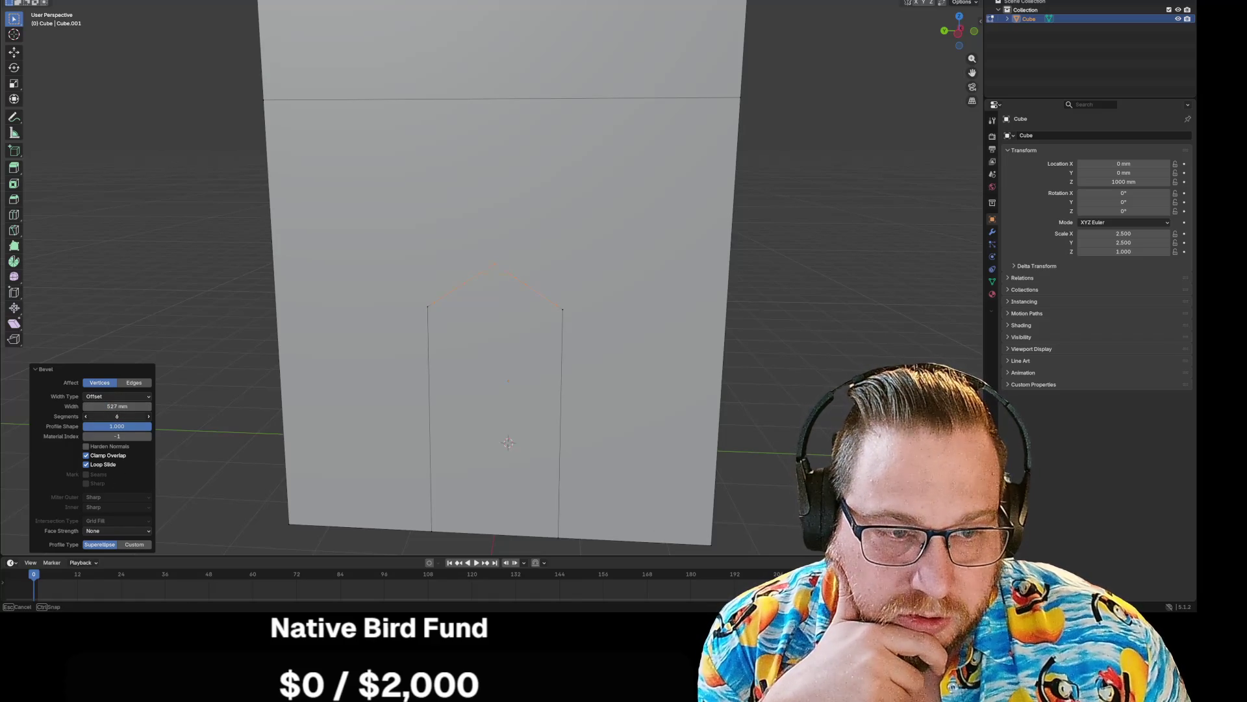
left_click_drag(124, 415, 129, 406)
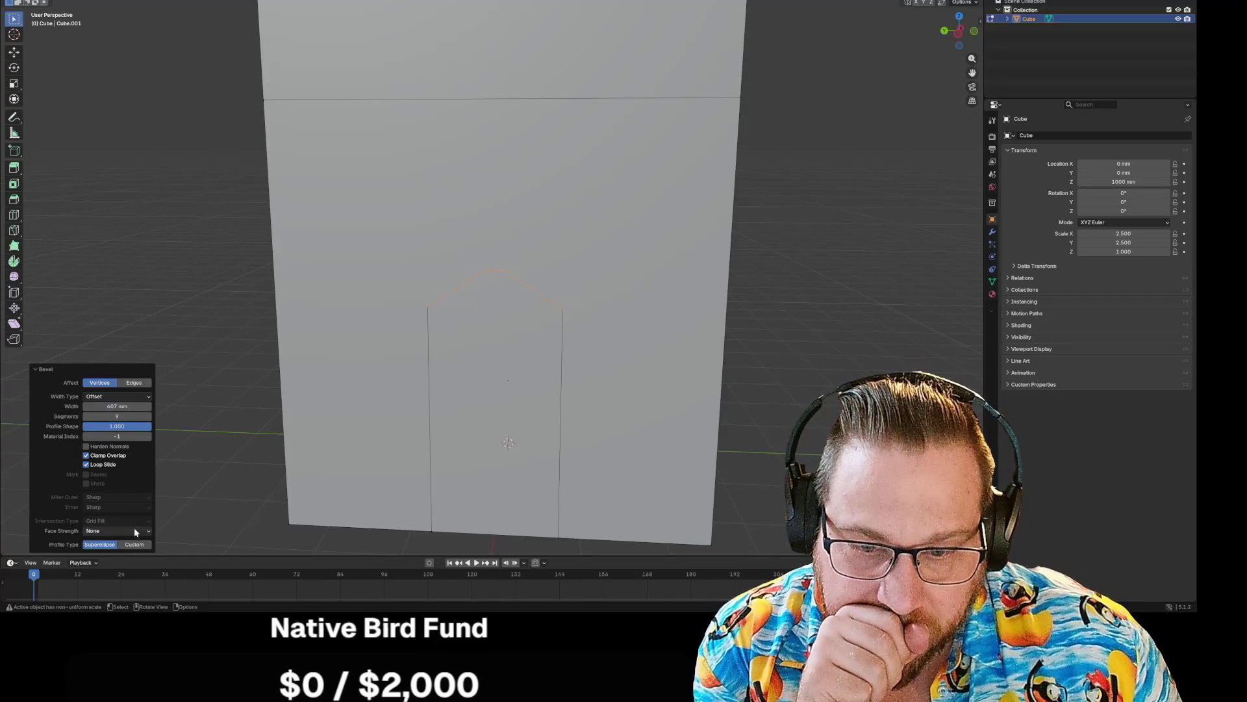
left_click(129, 544)
left_click(126, 392)
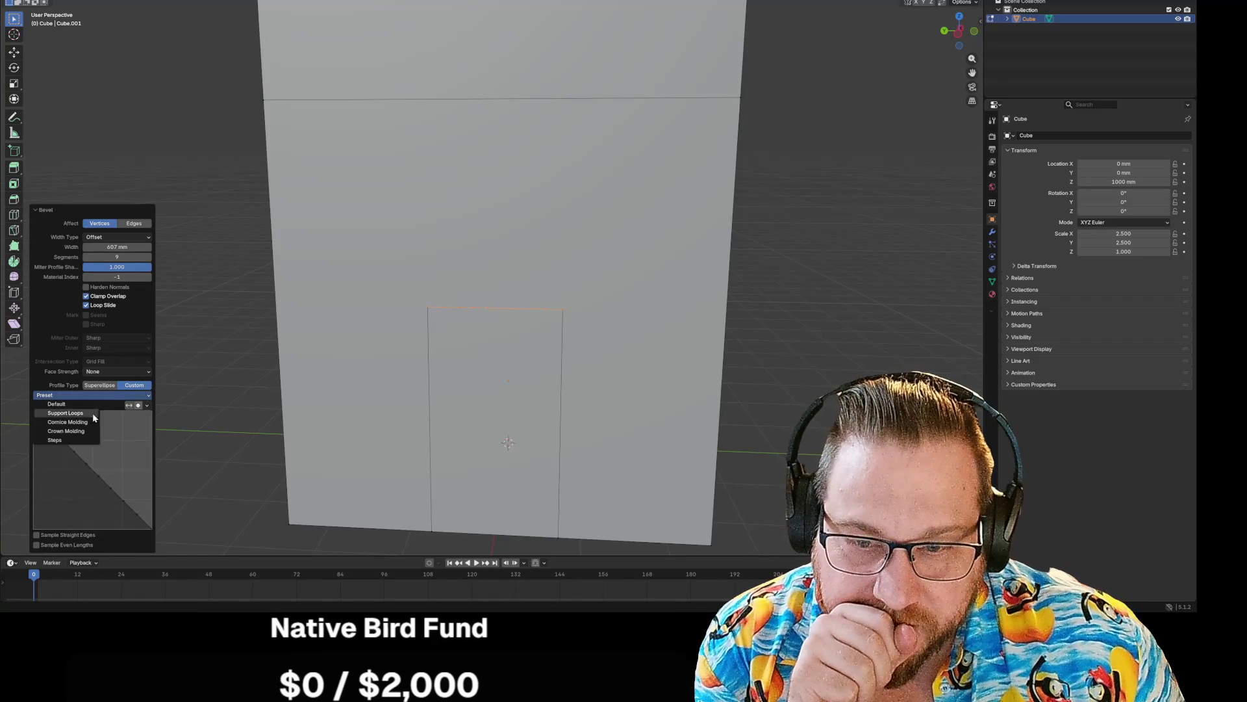
- Try the Support Loops and rounded profile presets and reshape the custom profile curve
left_click(75, 414)
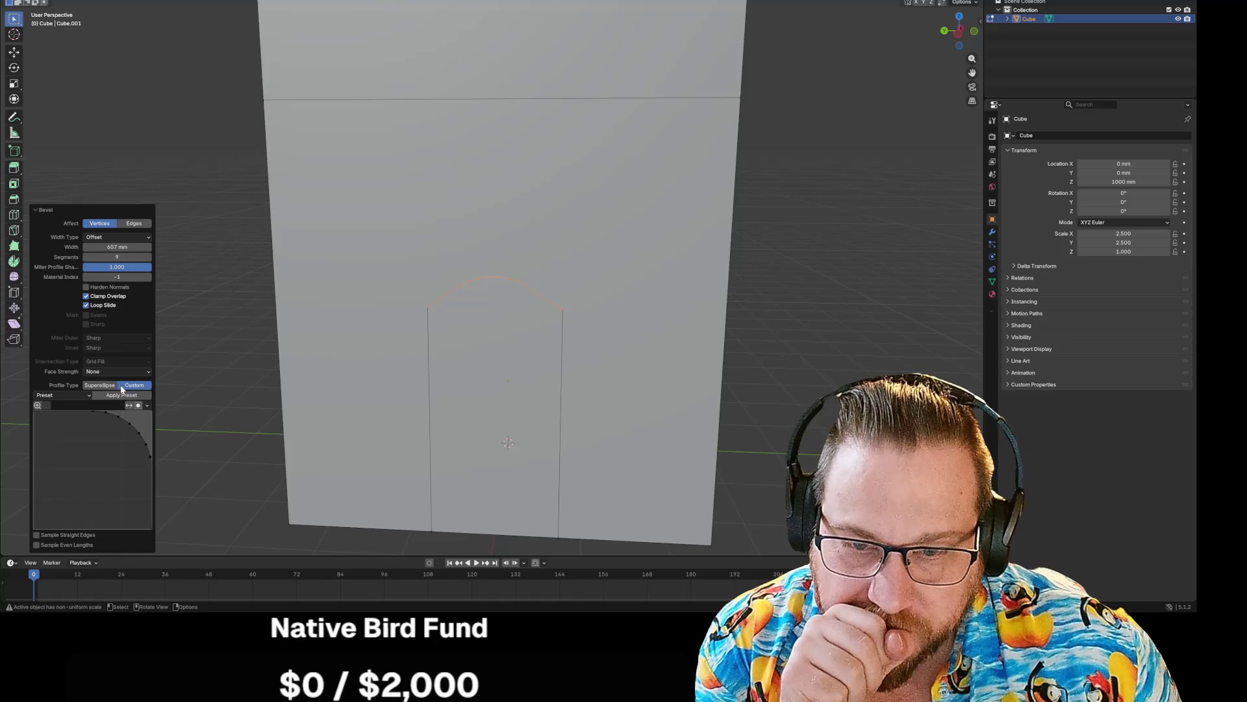
left_click(61, 394)
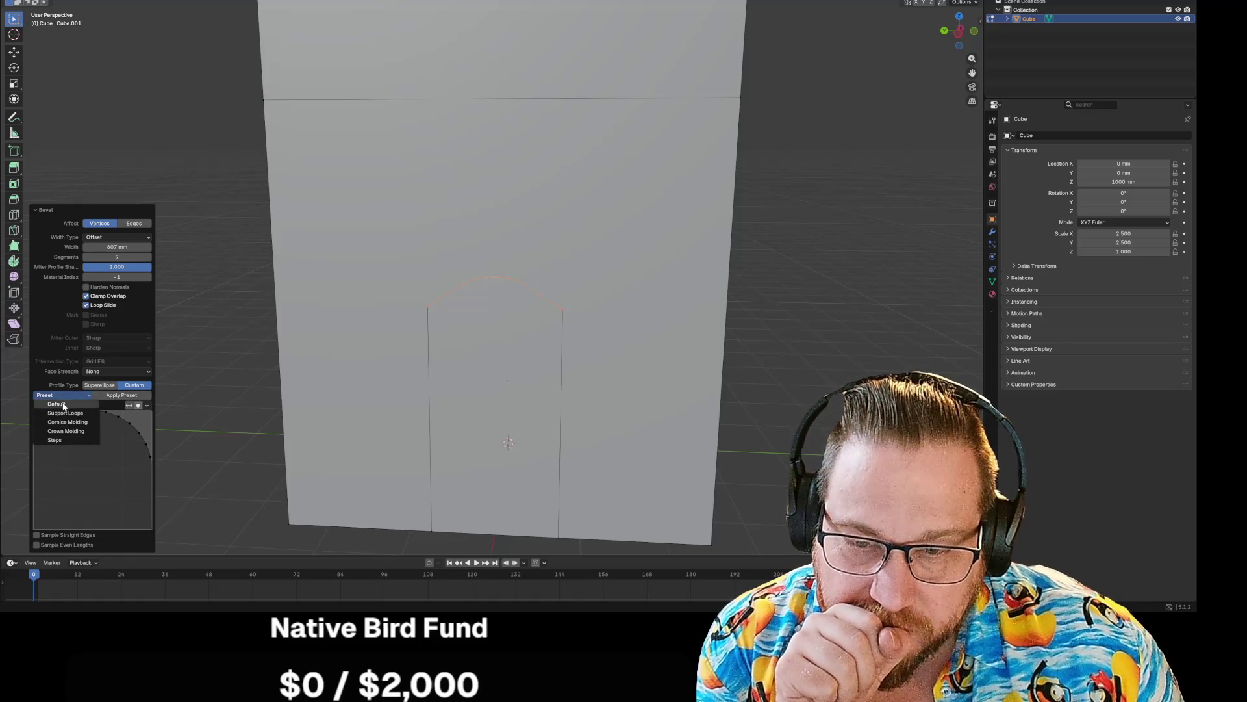
left_click(56, 414)
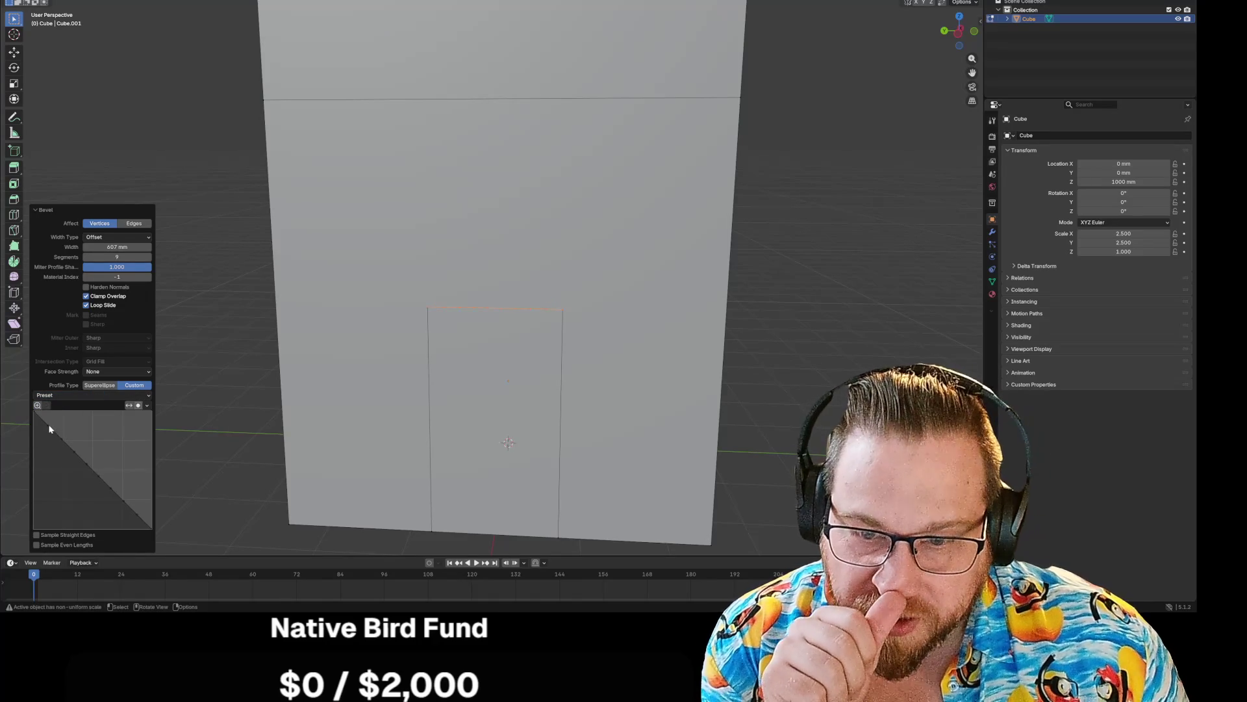
left_click(50, 425)
left_click_drag(75, 439, 104, 442)
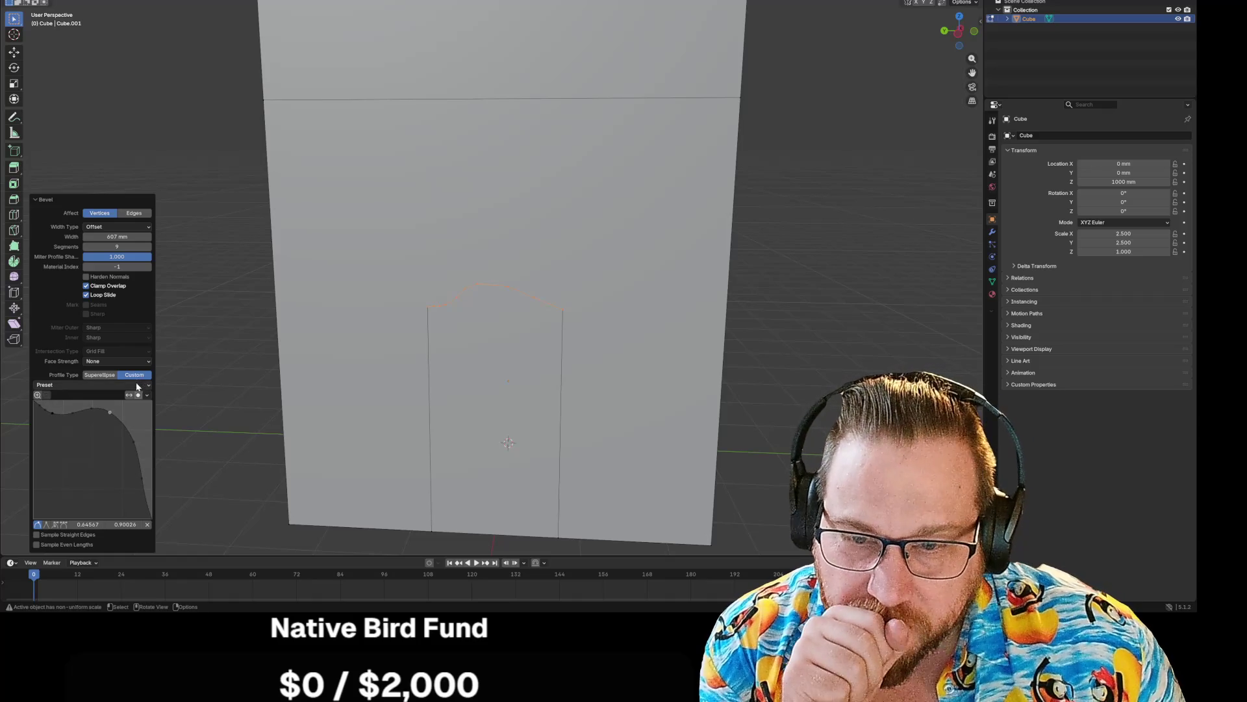
left_click(49, 385)
left_click(73, 404)
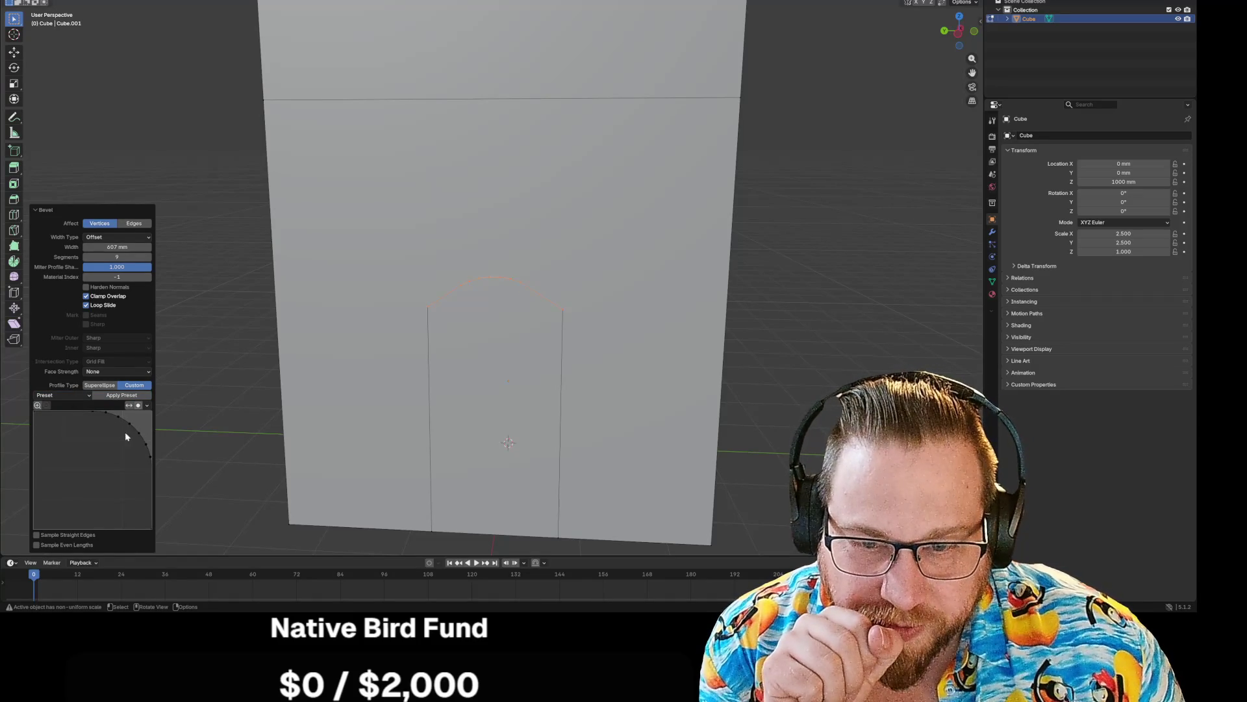
- Rework the bevel width between about 857 and 1217 mm, ending with 5 segments
mouse_move(117, 247)
left_mouse_down()
mouse_move(88, 247)
mouse_move(120, 258)
left_mouse_up()
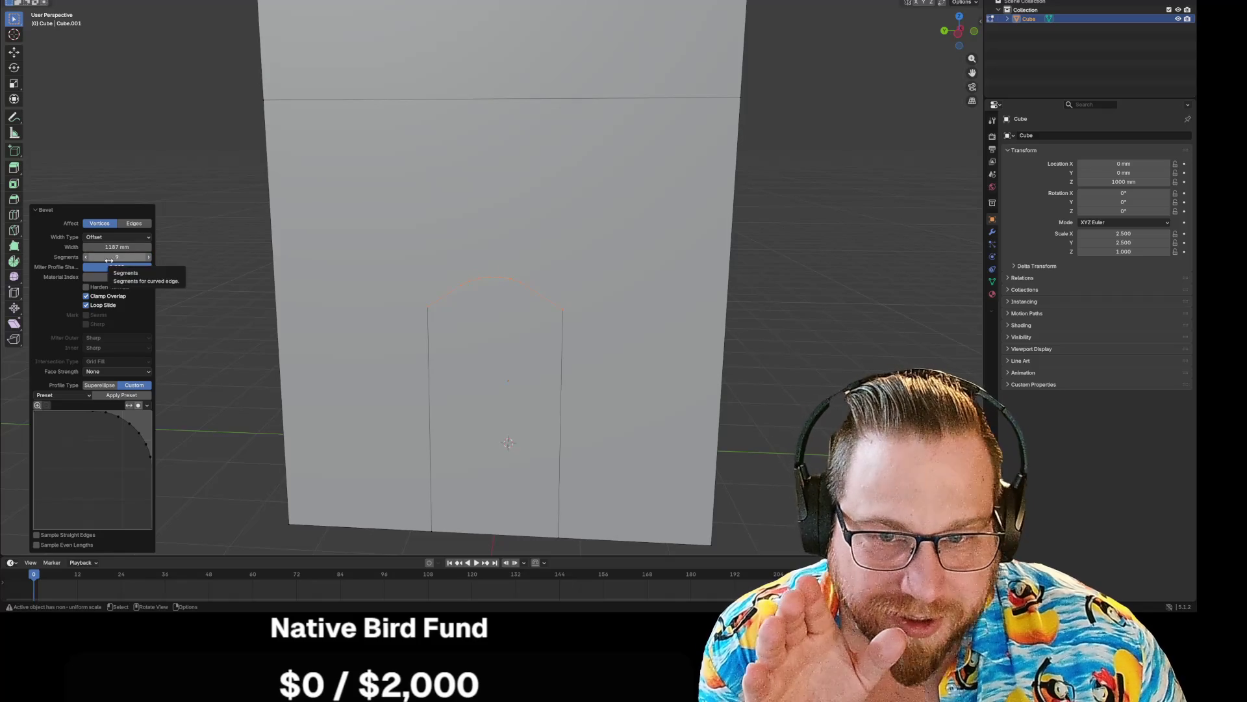
left_click(86, 258)
left_click(87, 258)
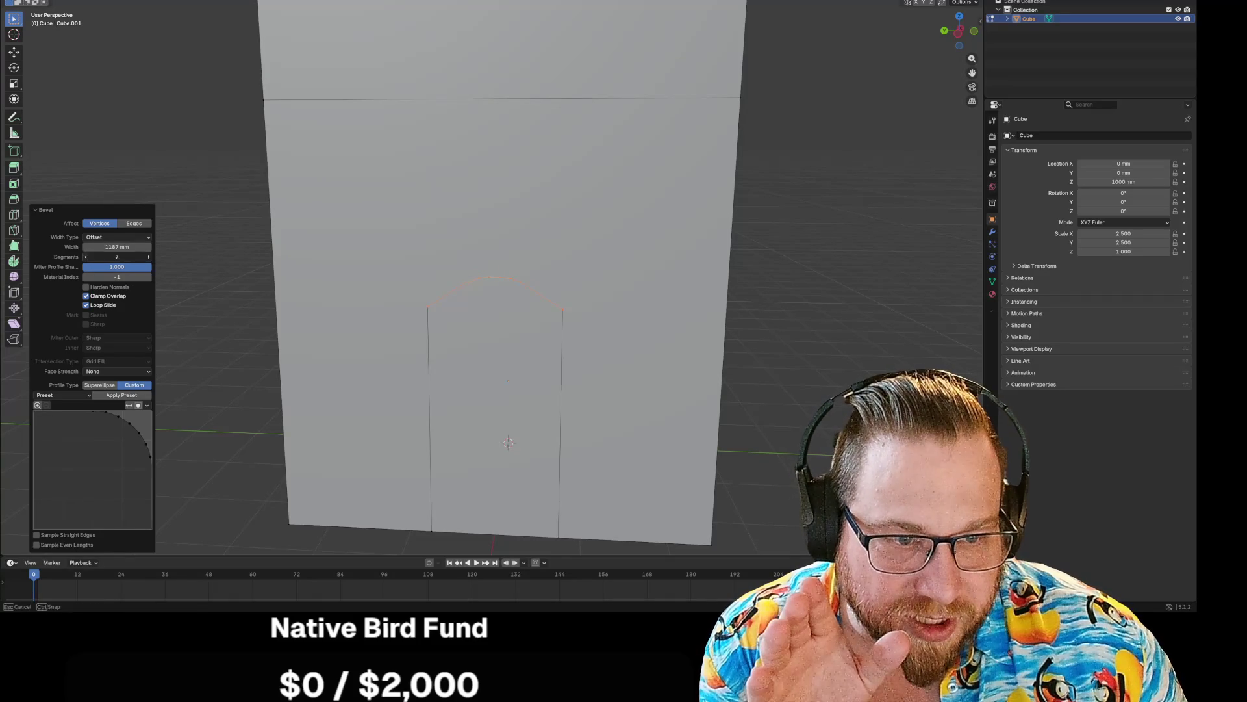
left_click(87, 258)
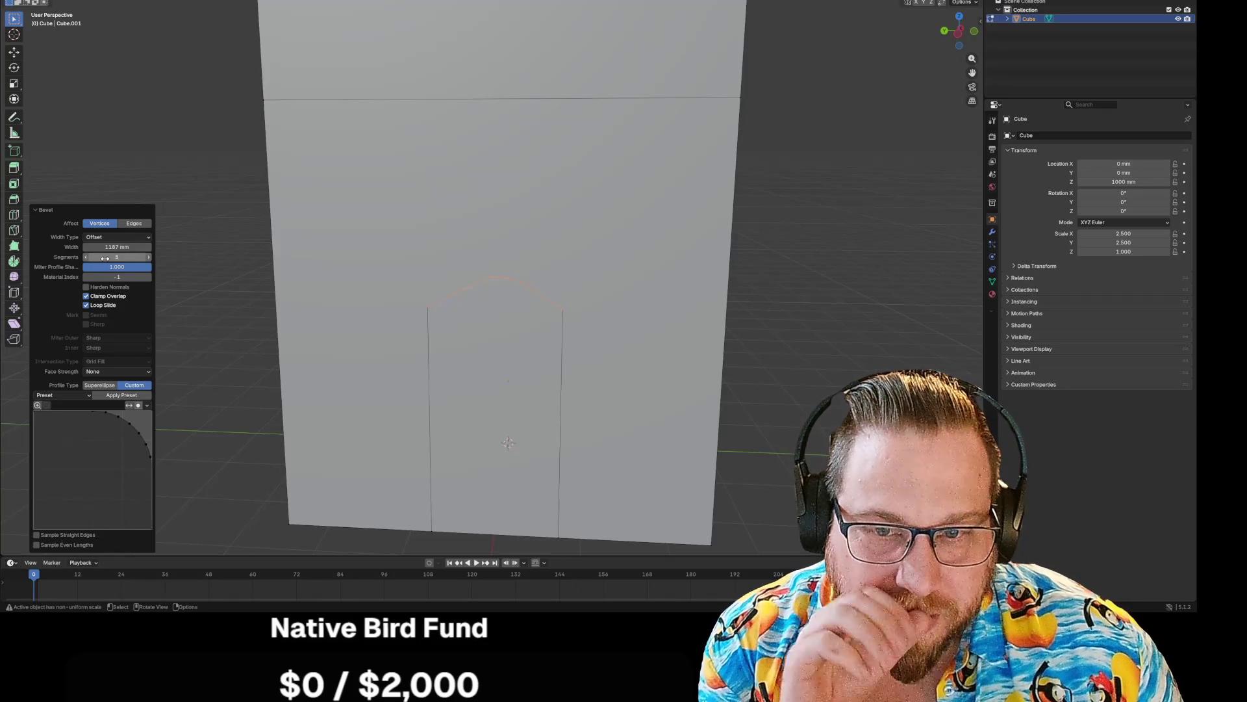
left_click_drag(117, 247, 117, 258)
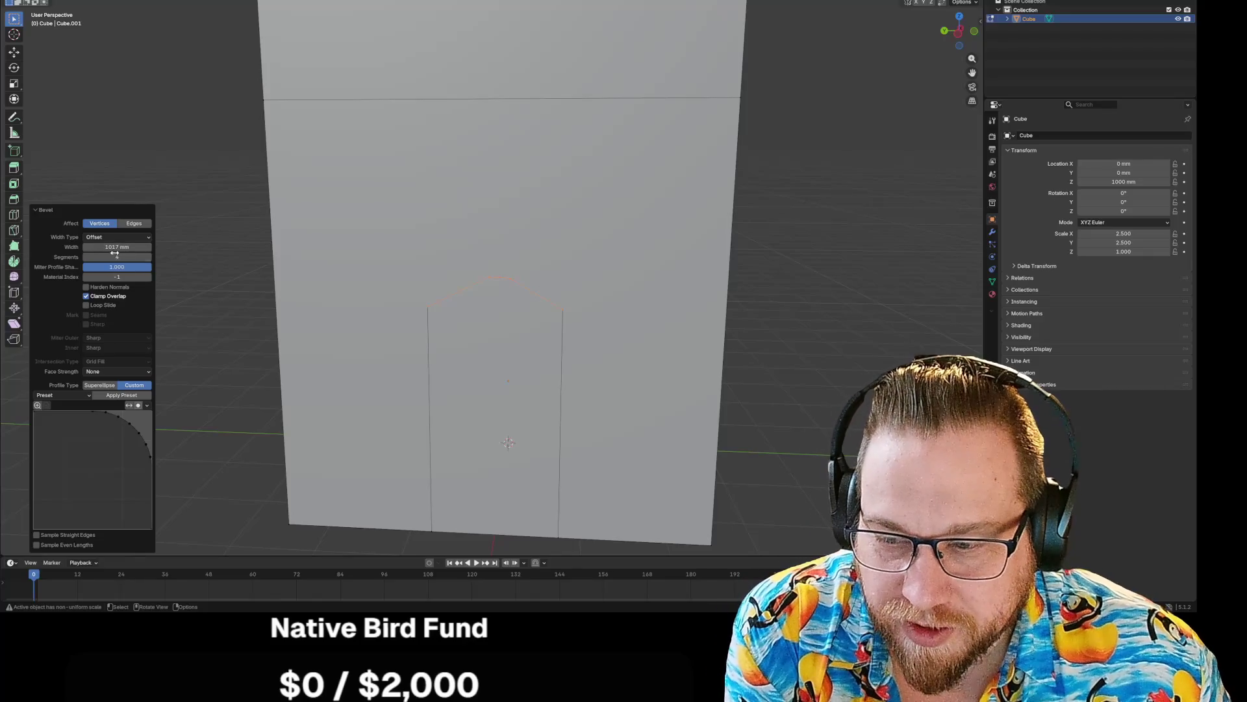
left_click_drag(117, 247, 124, 248)
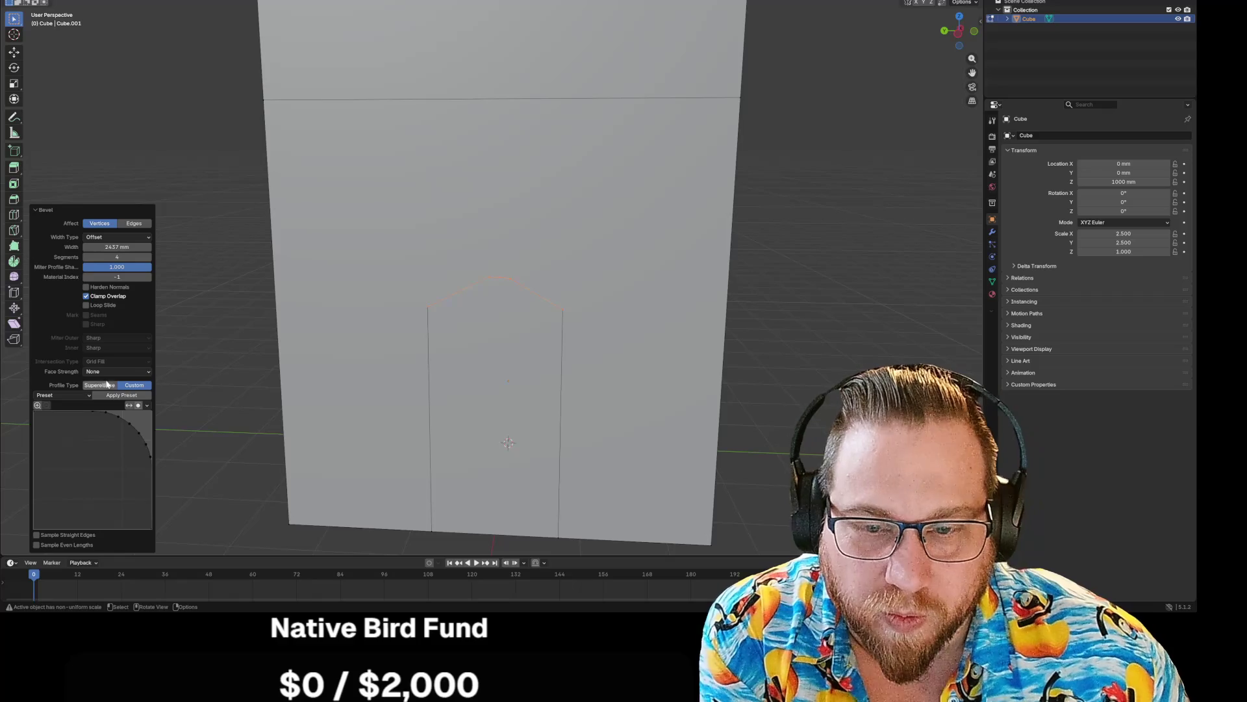
left_click(109, 395)
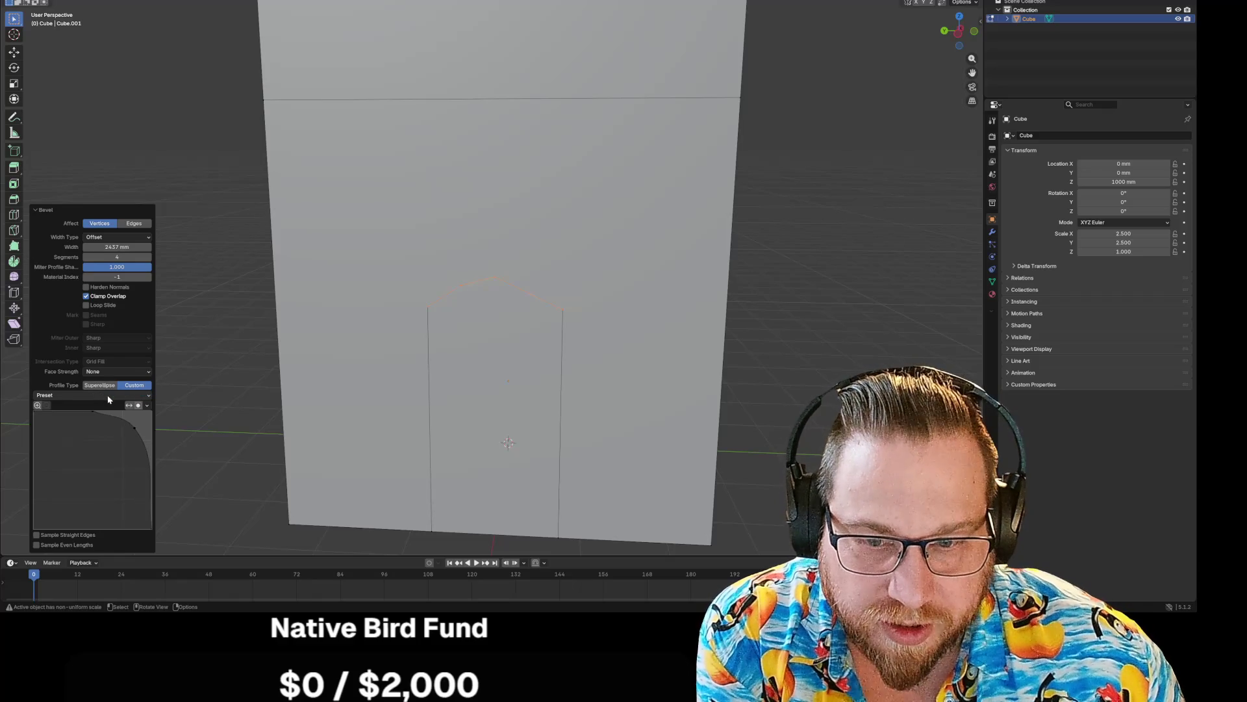
left_click(119, 393)
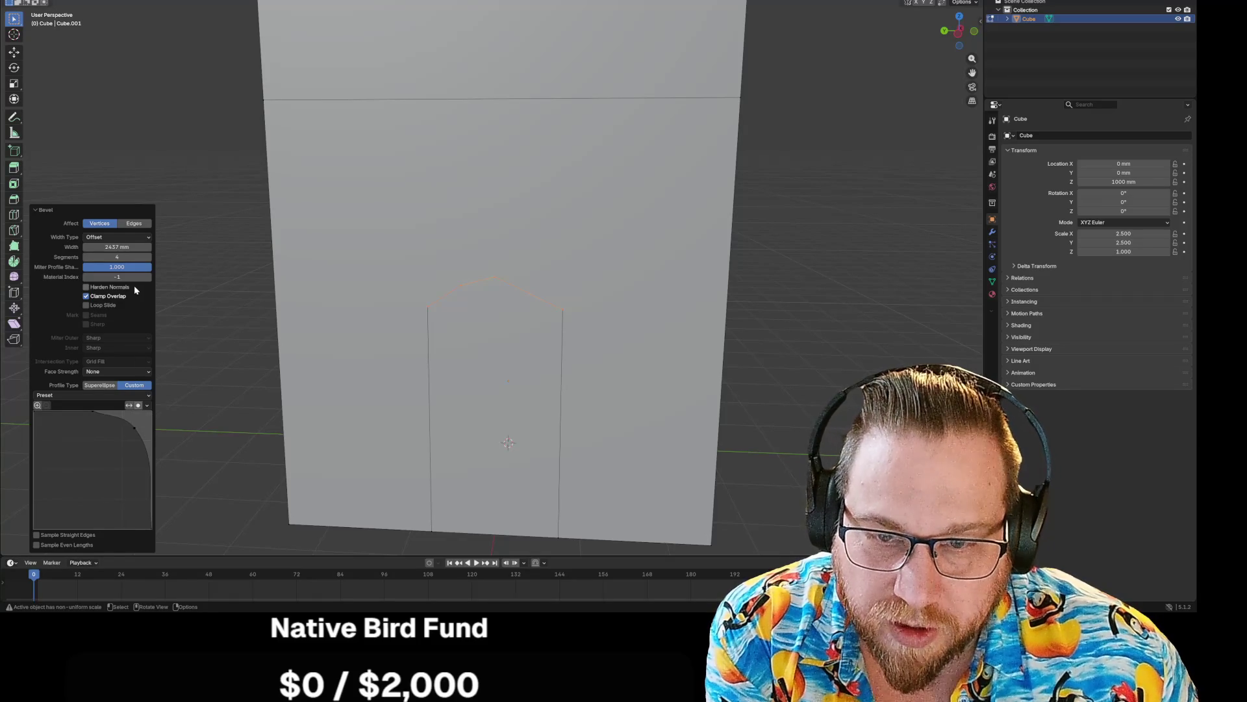
left_click(149, 258)
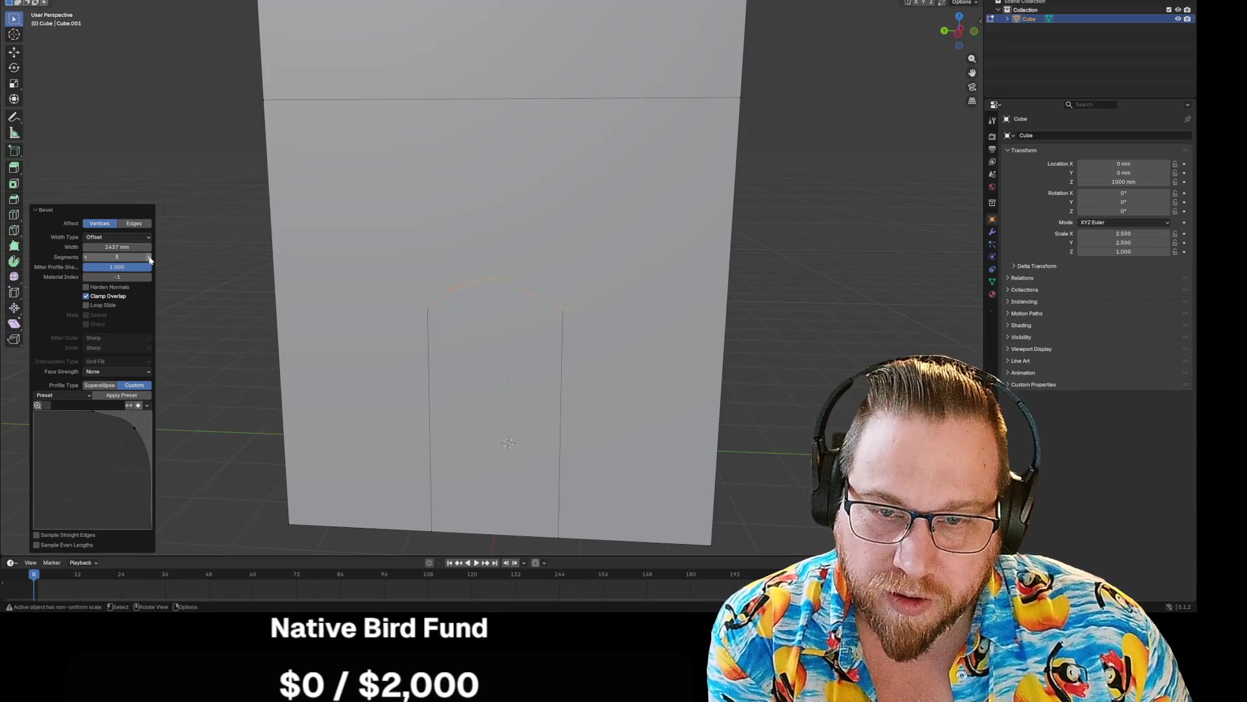
- Try Crown Molding and other presets, then switch the profile back to Superellipse
left_click(69, 394)
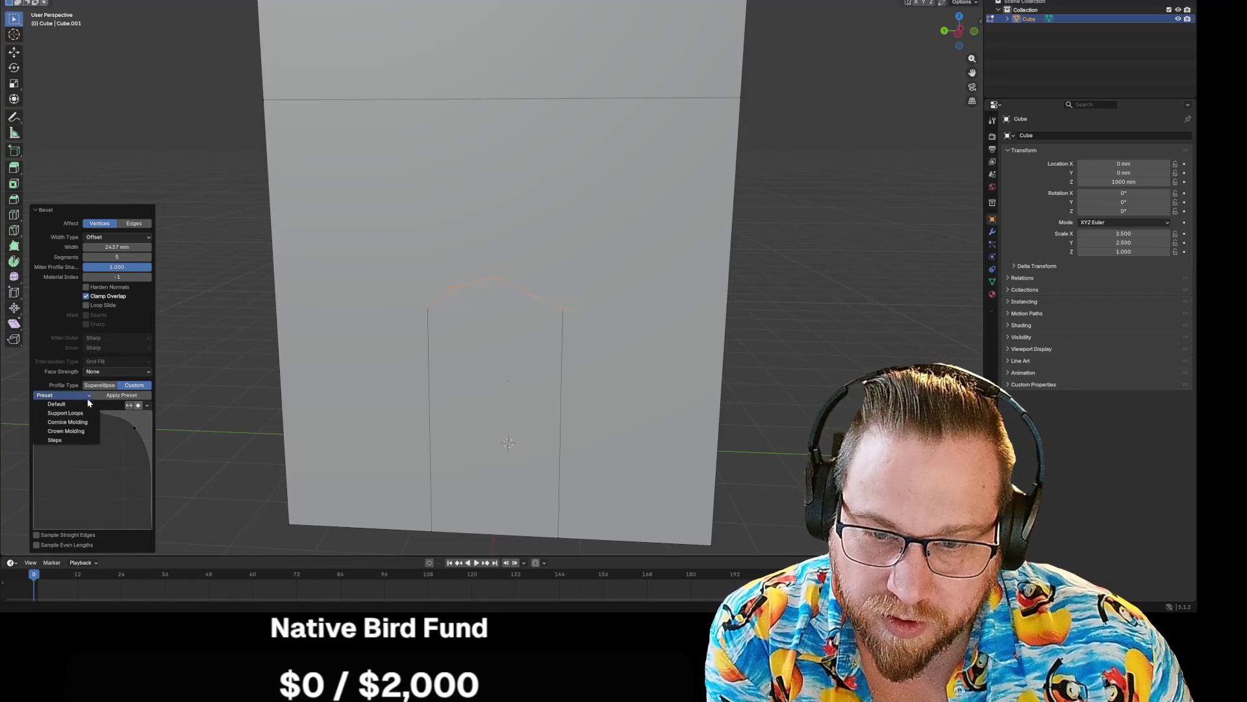
left_click(72, 418)
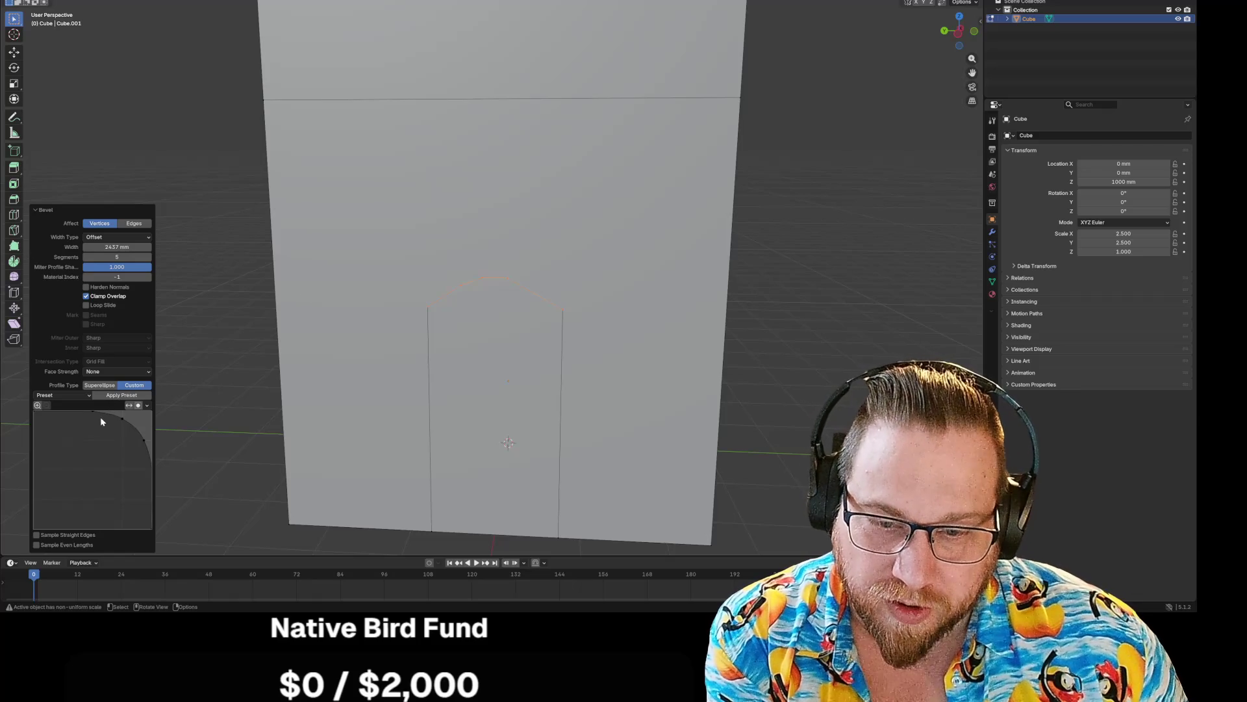
left_click(78, 395)
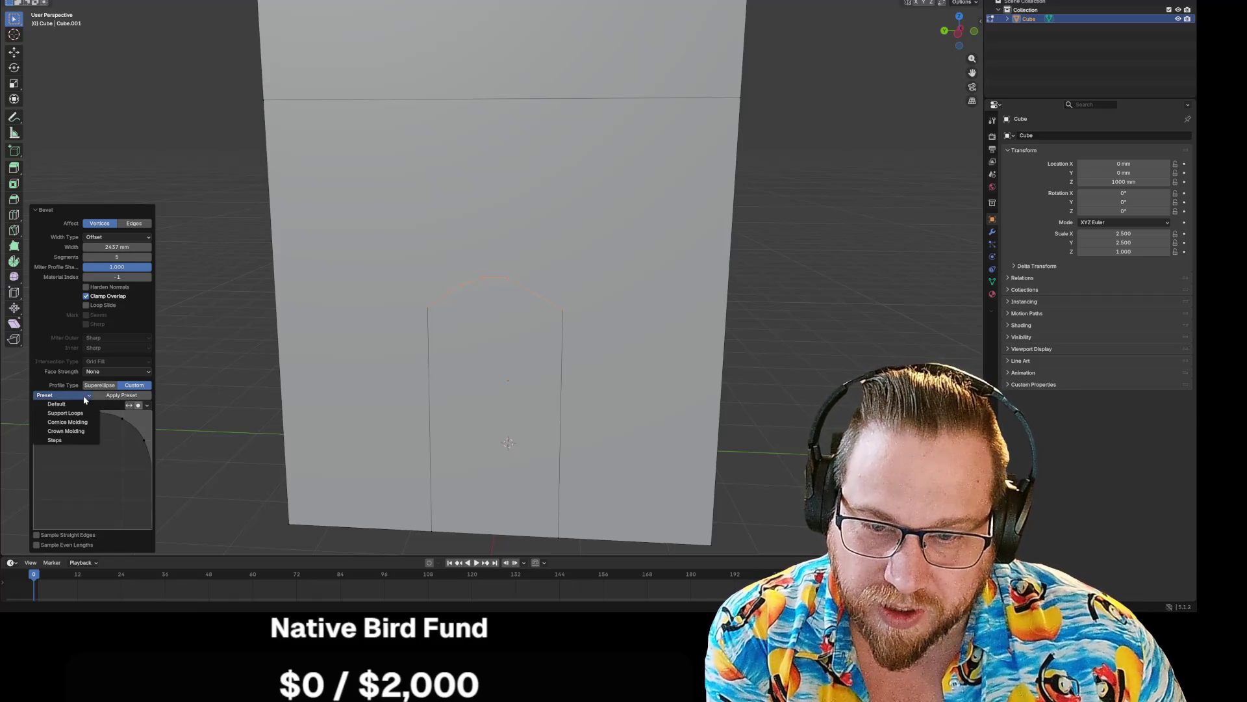
left_click(74, 429)
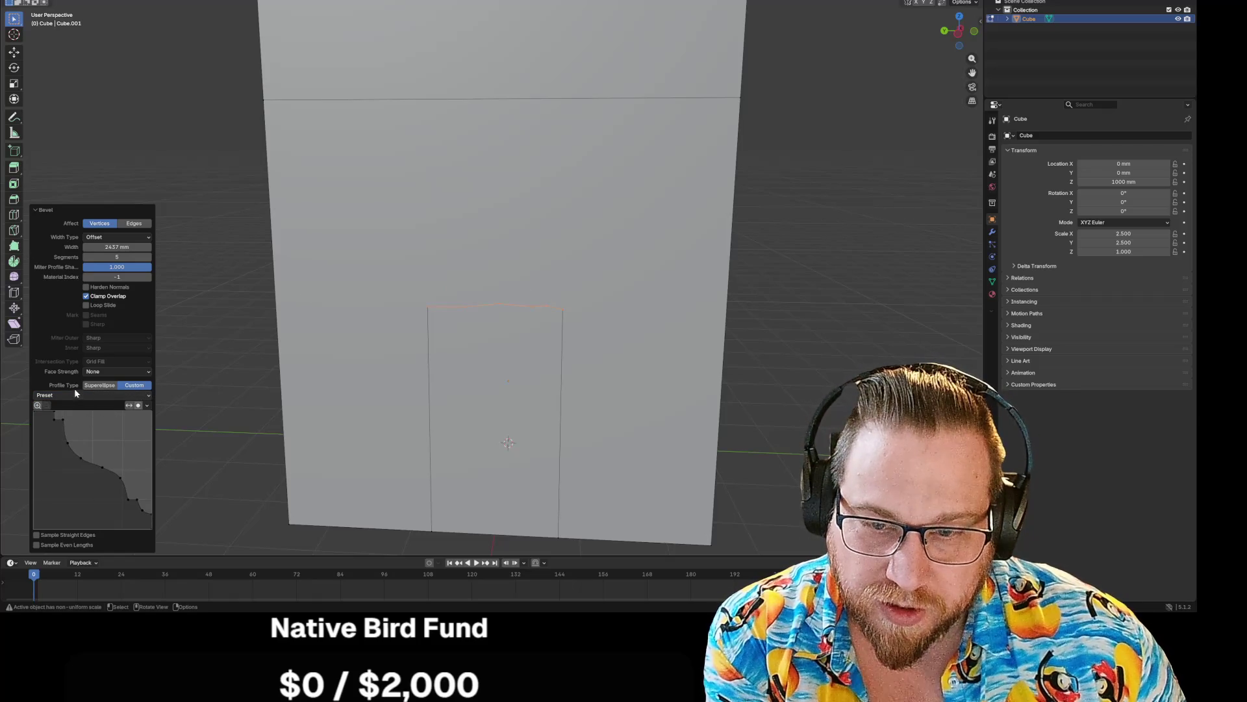
left_click(94, 395)
left_click(65, 434)
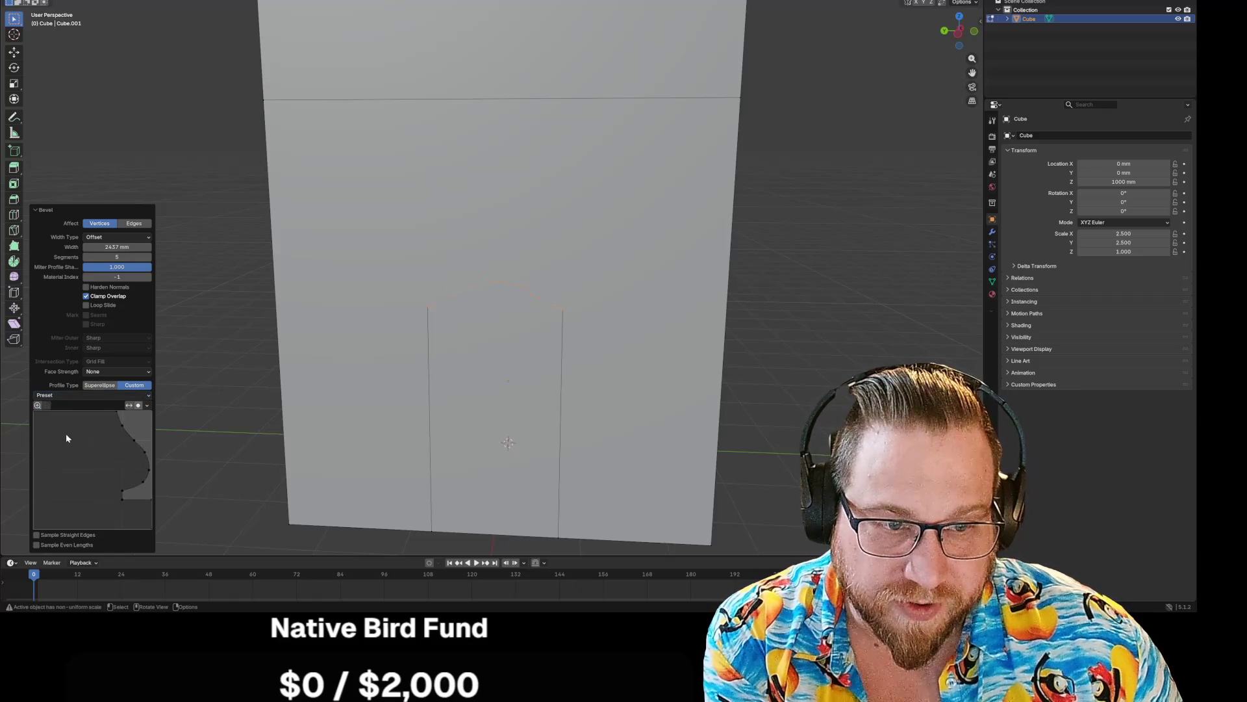
left_click(91, 395)
left_click(78, 408)
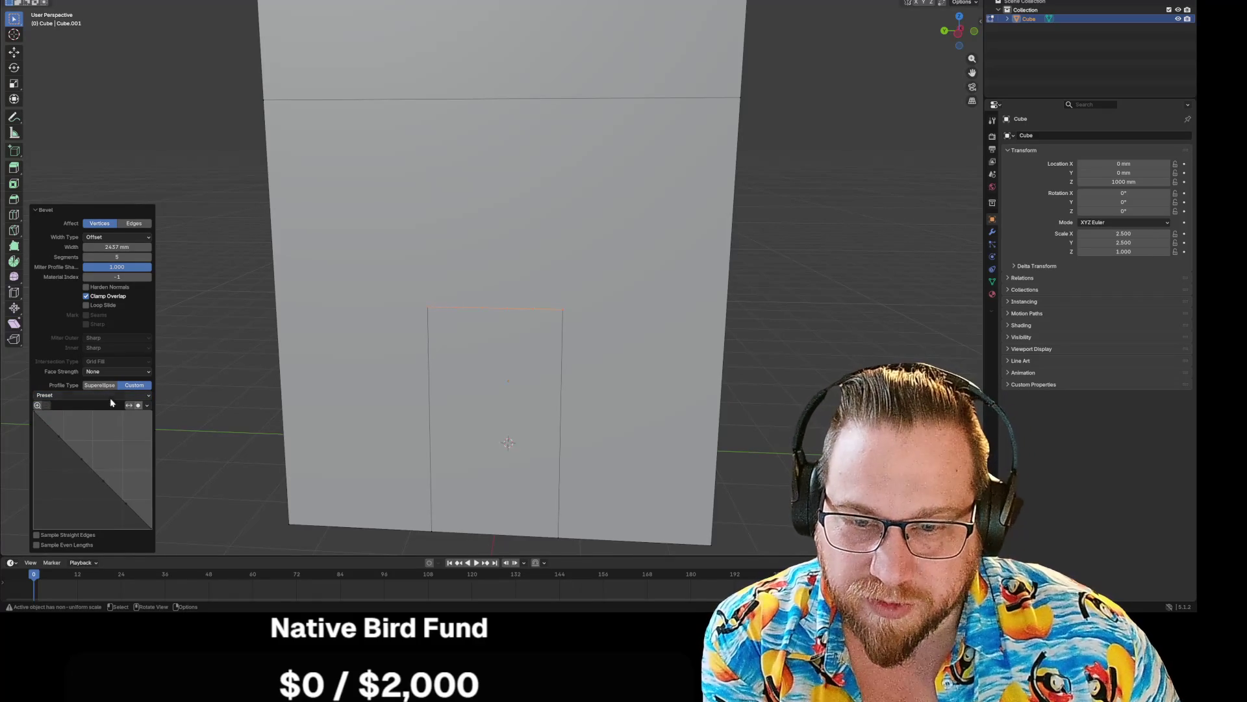
left_click(98, 385)
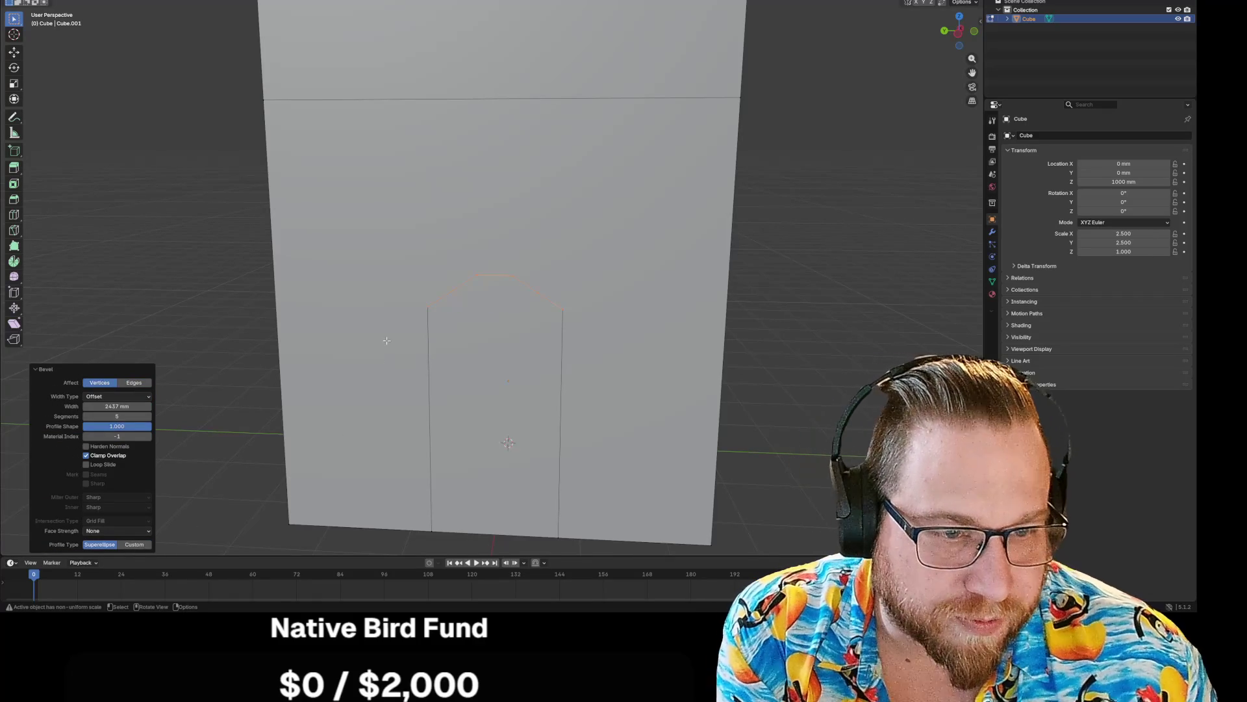
- Switch the bevel Width Type to Percent, push it near 100%, add segments, and disable Clamp Overlap
mouse_move(117, 415)
left_mouse_down()
mouse_move(140, 416)
mouse_move(104, 406)
mouse_move(162, 410)
mouse_move(148, 403)
left_mouse_up()
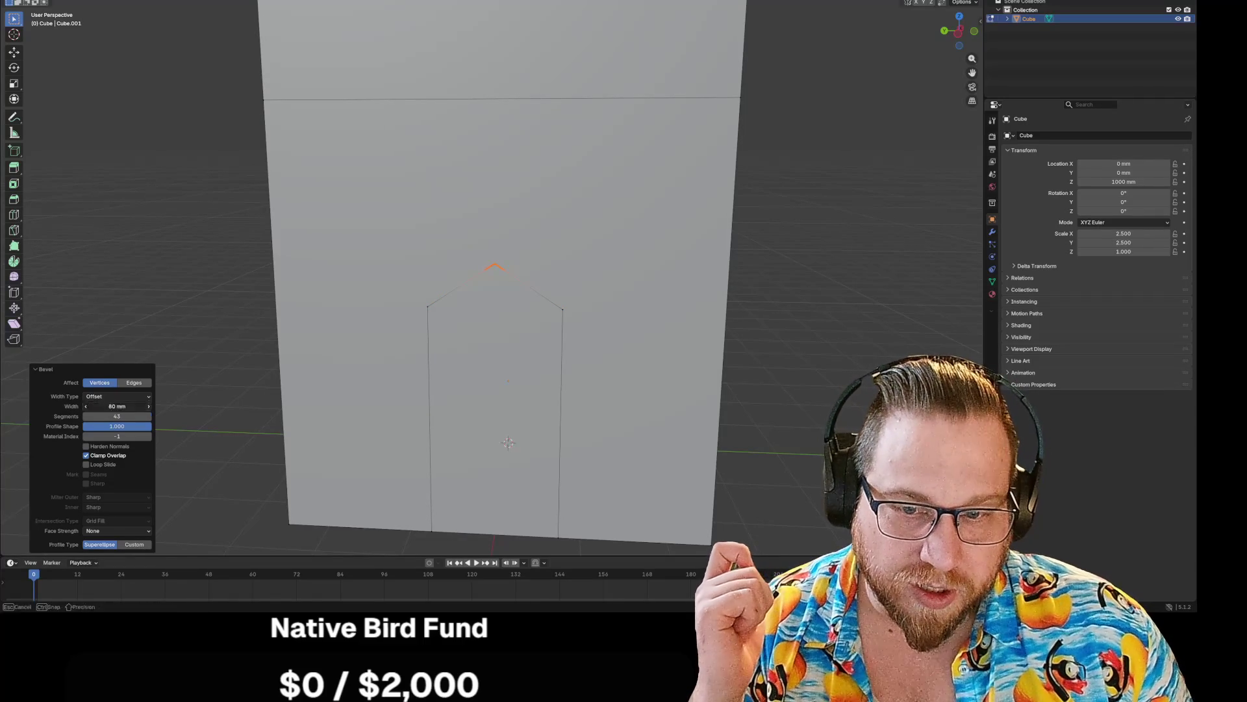
left_click(148, 397)
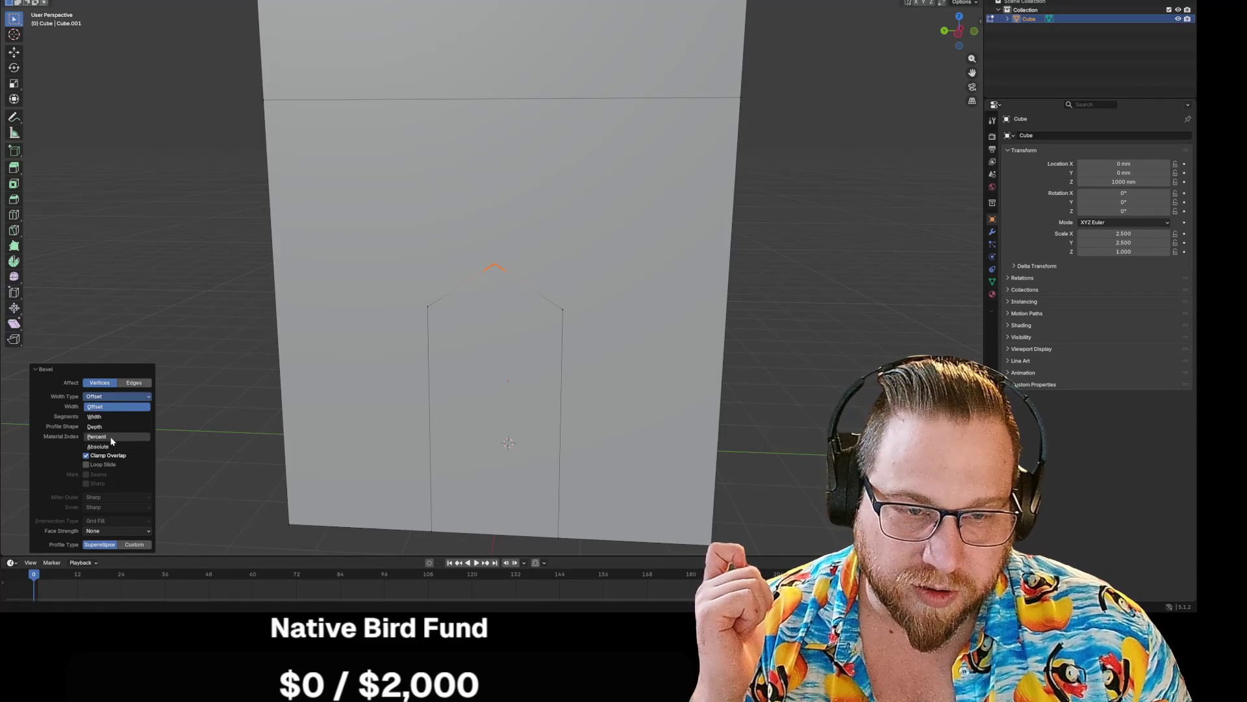
left_click(113, 436)
left_click_drag(117, 406, 198, 406)
left_click_drag(117, 416, 56, 421)
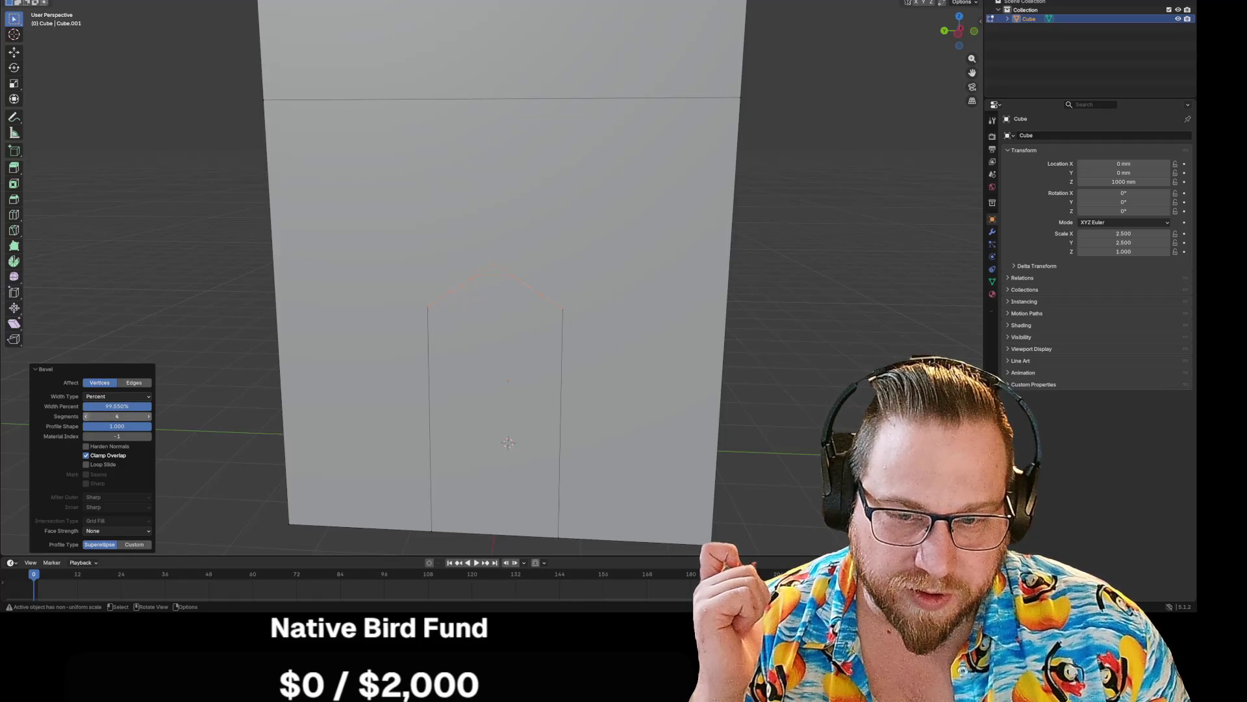
mouse_move(144, 416)
left_mouse_down()
mouse_move(124, 407)
mouse_move(182, 412)
left_mouse_up()
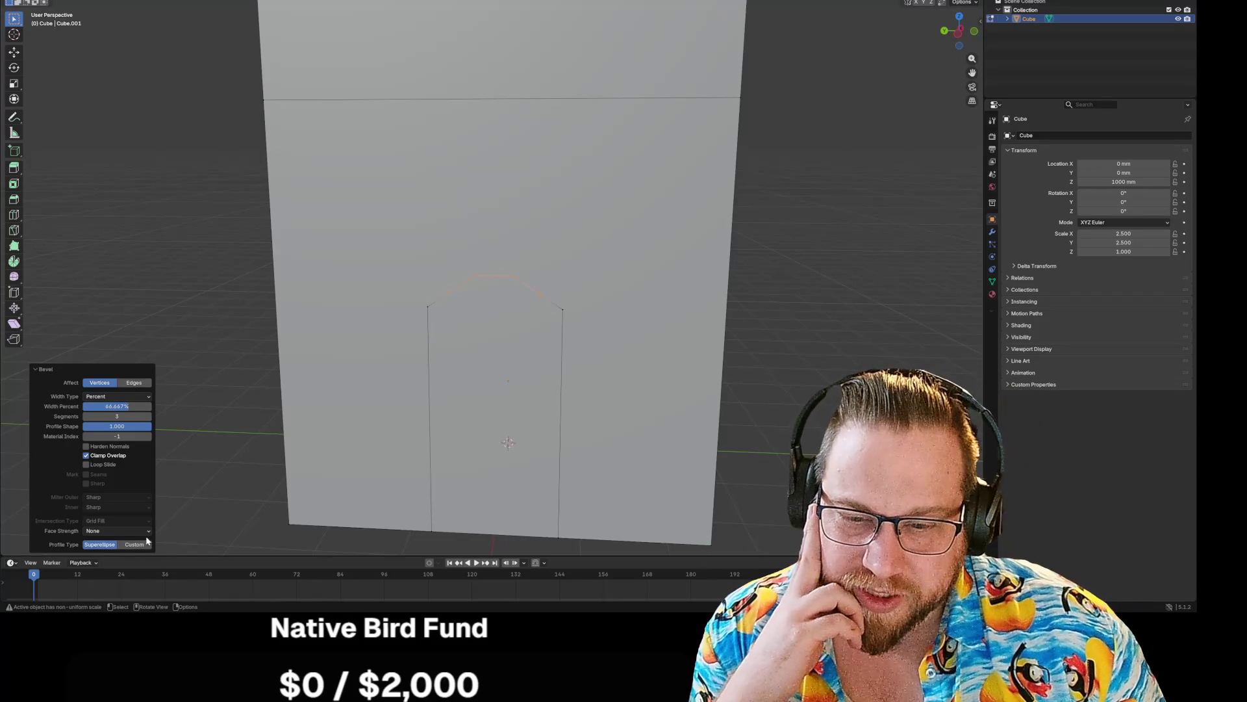
left_click(87, 456)
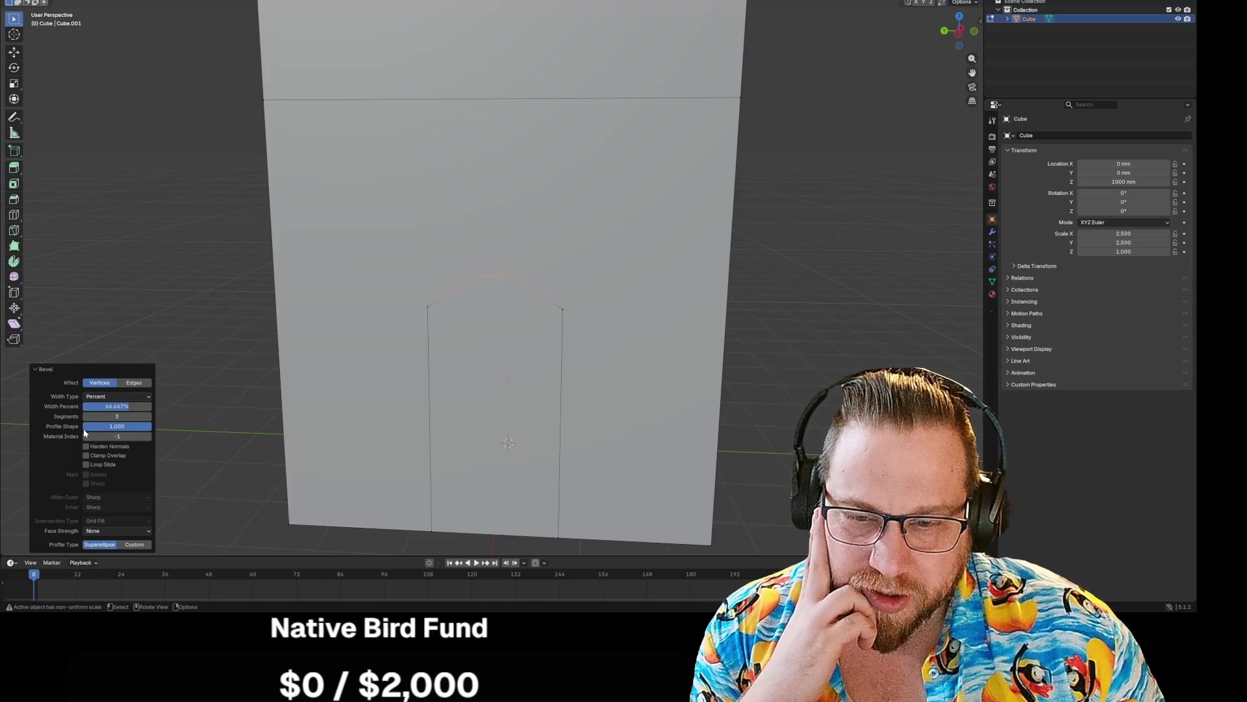
- Set the profile shape to 0.4, re-enter the segment count, and readjust the width percentage
mouse_move(107, 427)
left_mouse_down()
mouse_move(91, 431)
mouse_move(136, 430)
mouse_move(117, 426)
left_mouse_up()
left_click(117, 426)
type("0.4")
key("Return")
mouse_move(128, 406)
left_mouse_down()
mouse_move(107, 406)
mouse_move(122, 410)
left_mouse_up()
left_click_drag(121, 416, 121, 416)
left_click(117, 416)
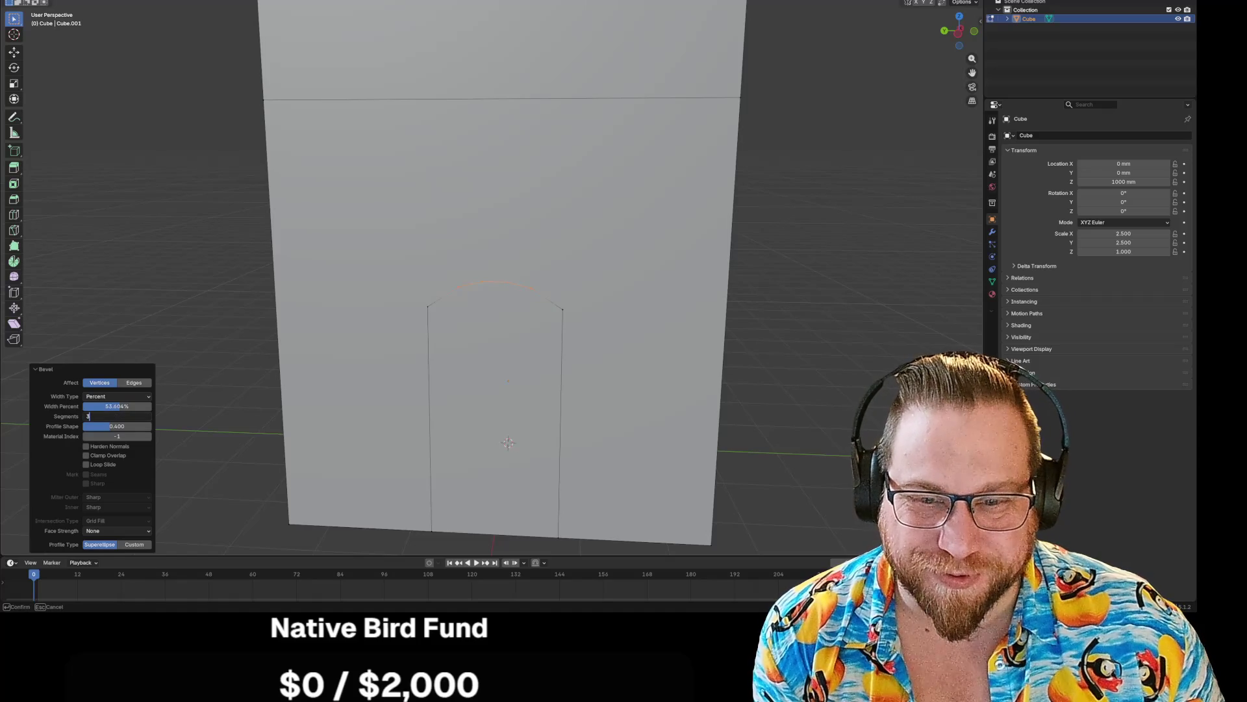
type("7")
key("Return")
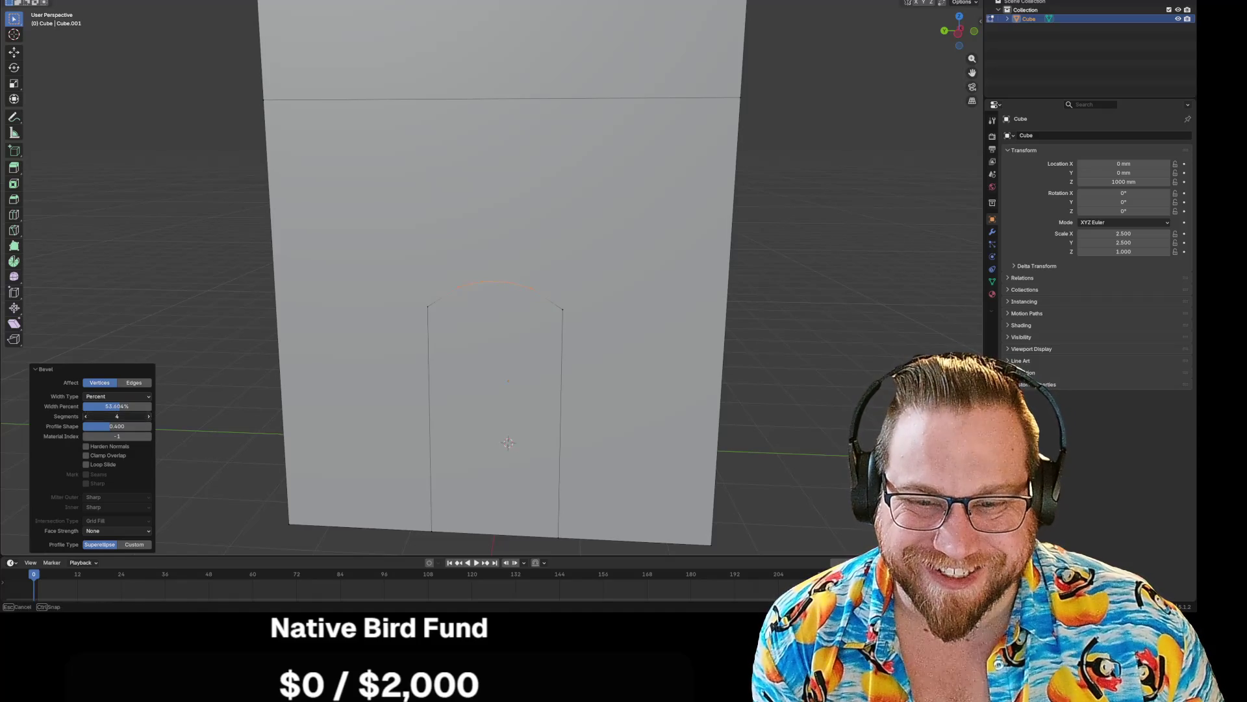
mouse_move(125, 408)
left_mouse_down()
mouse_move(140, 408)
mouse_move(119, 426)
mouse_move(144, 426)
mouse_move(84, 427)
mouse_move(118, 427)
left_mouse_up()
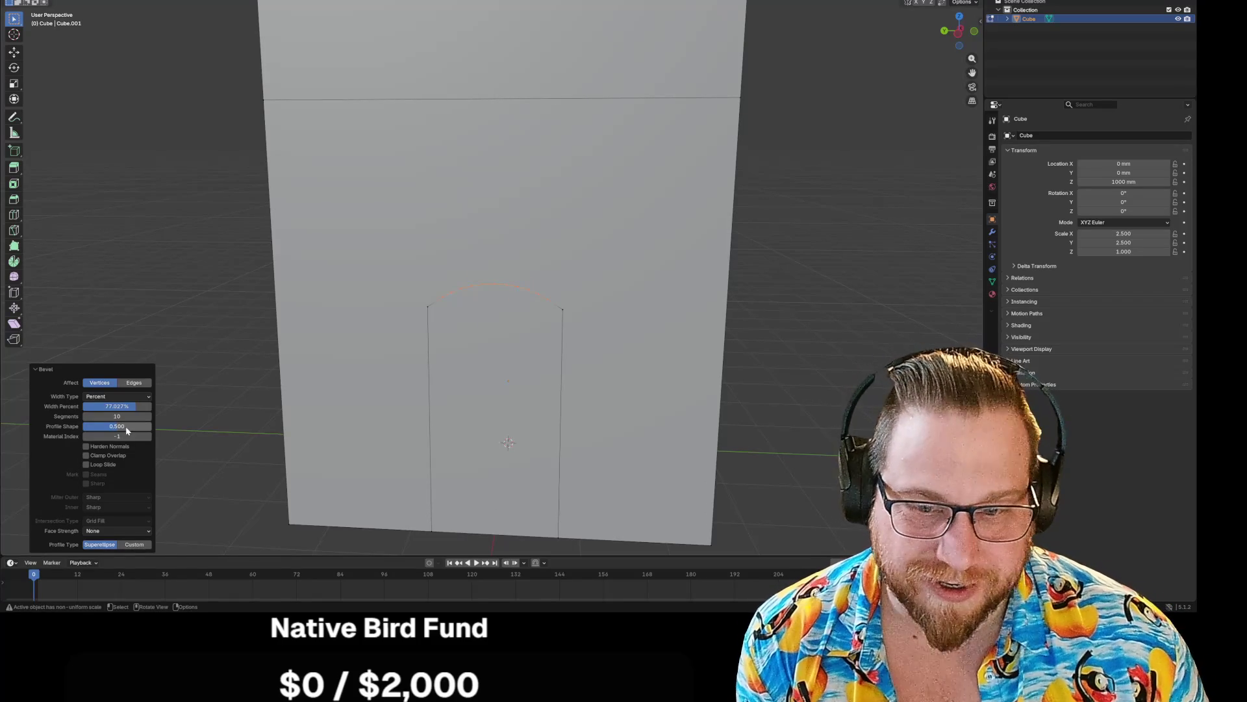
mouse_move(117, 436)
left_mouse_down()
mouse_move(146, 436)
mouse_move(113, 438)
left_mouse_up()
- Re-enable Clamp Overlap, turn on Loop Slide, and set an Offset width of 320 mm with 6 segments
left_click(86, 455)
left_click(87, 464)
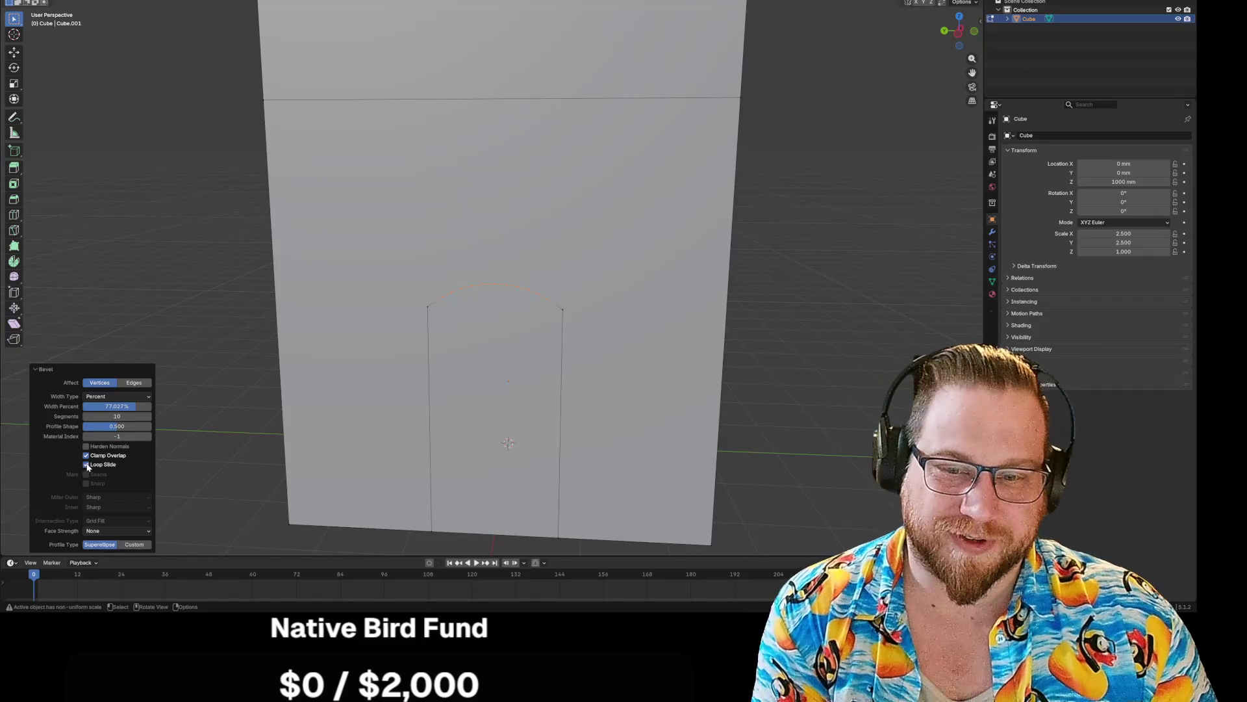
left_click(121, 397)
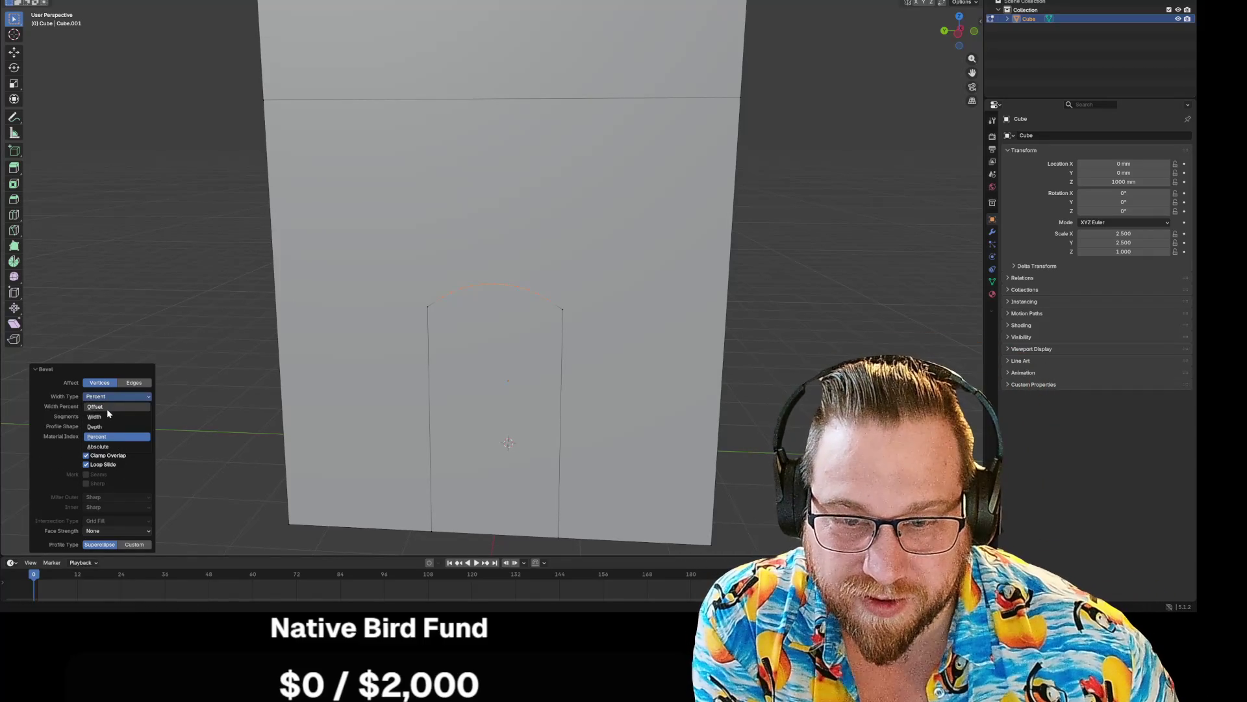
left_click(106, 407)
mouse_move(116, 407)
left_mouse_down()
mouse_move(169, 408)
mouse_move(119, 415)
left_mouse_up()
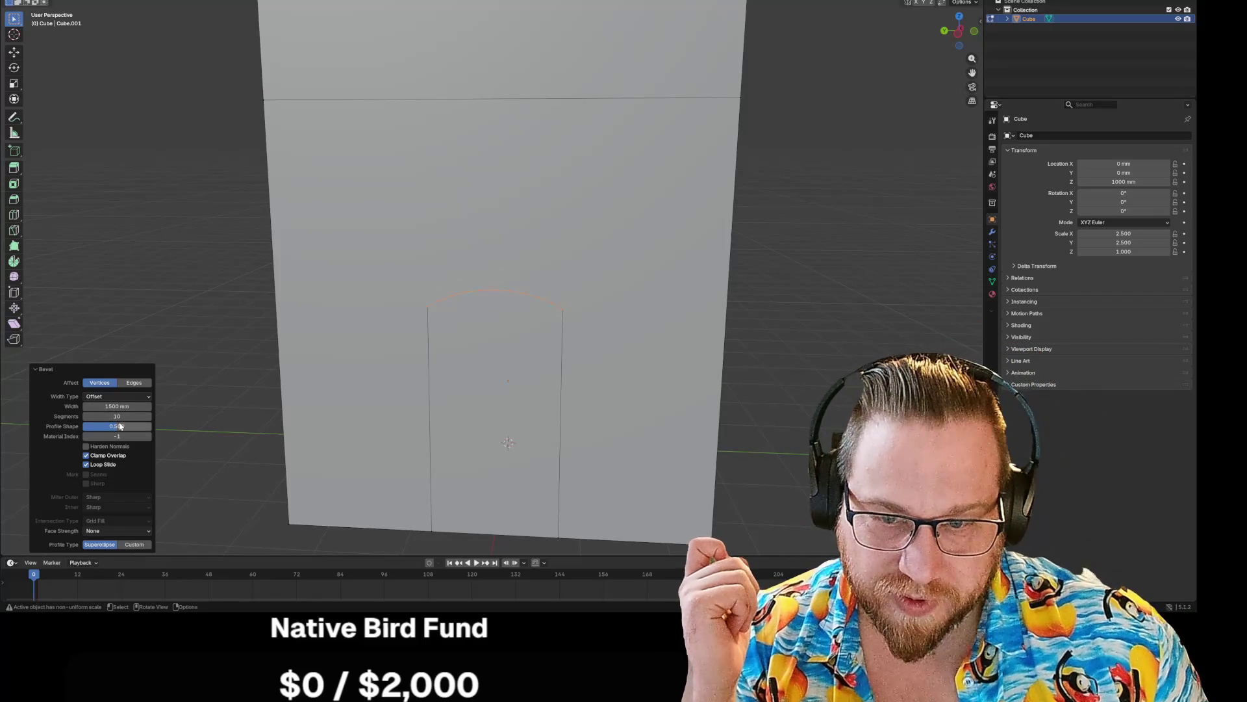
mouse_move(117, 415)
left_mouse_down()
mouse_move(156, 416)
mouse_move(91, 406)
mouse_move(104, 406)
left_mouse_up()
left_click(149, 419)
left_click(149, 419)
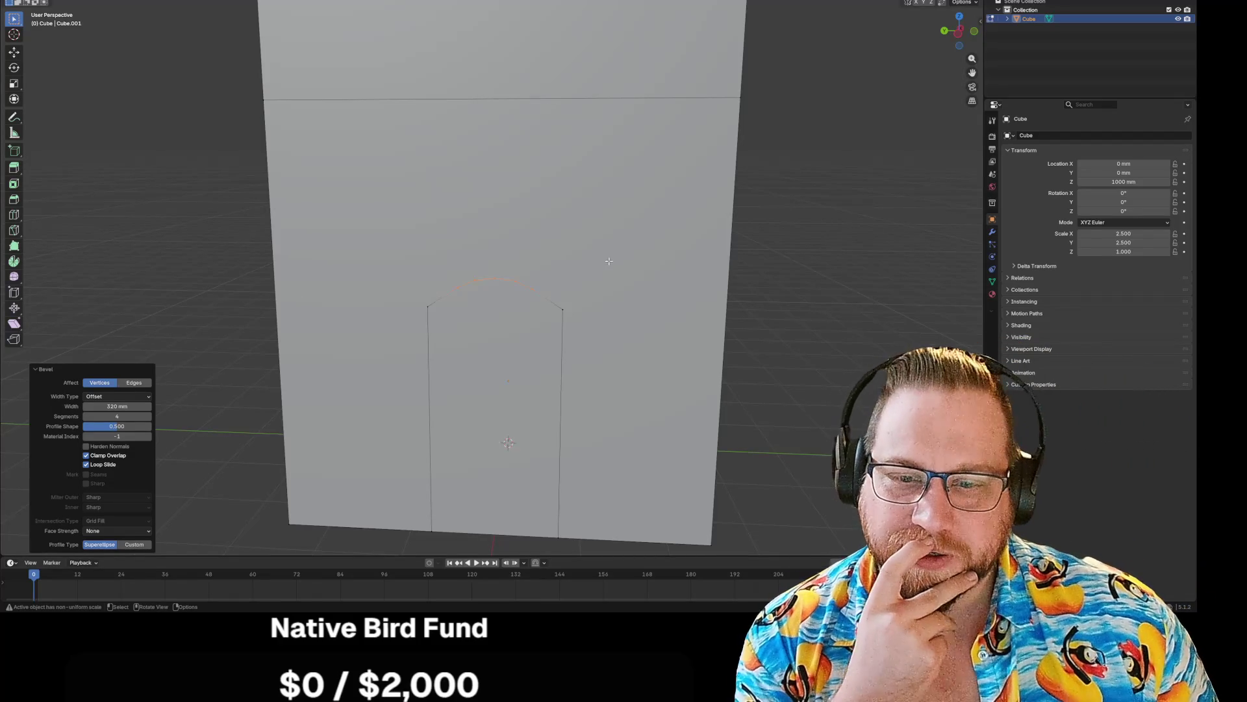
scroll(750, 234, "down", 5)
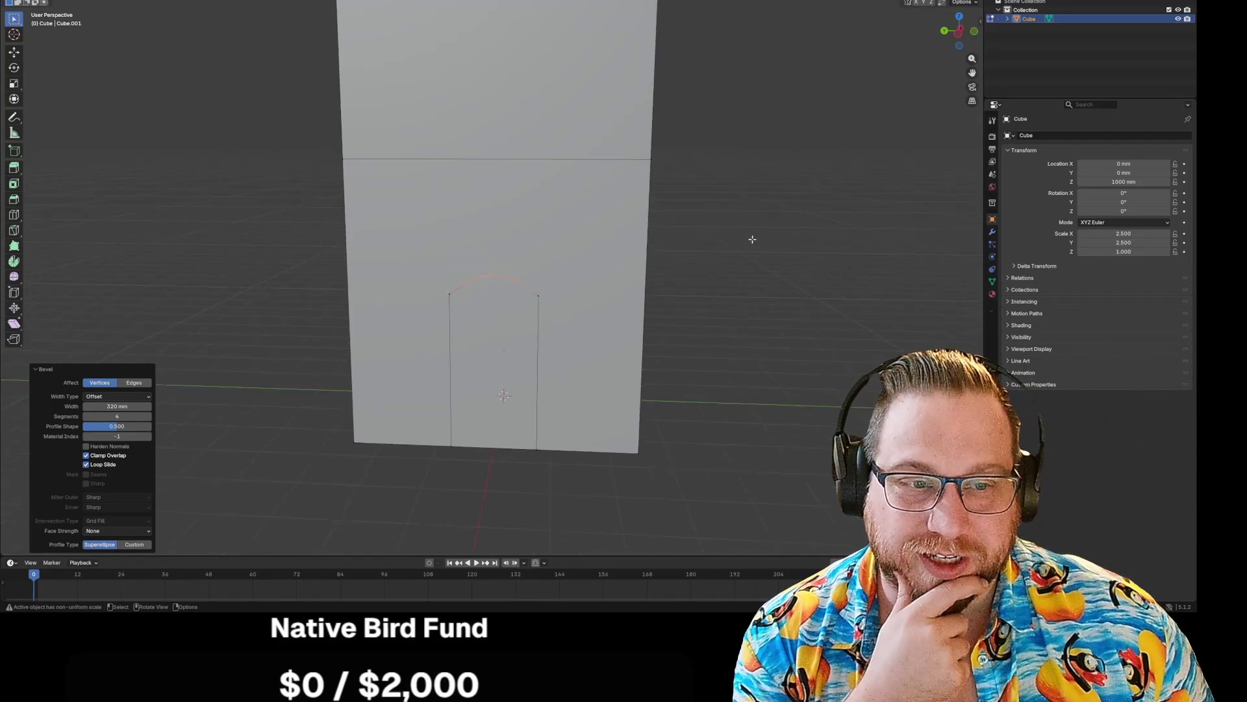
scroll(751, 234, "up", 5)
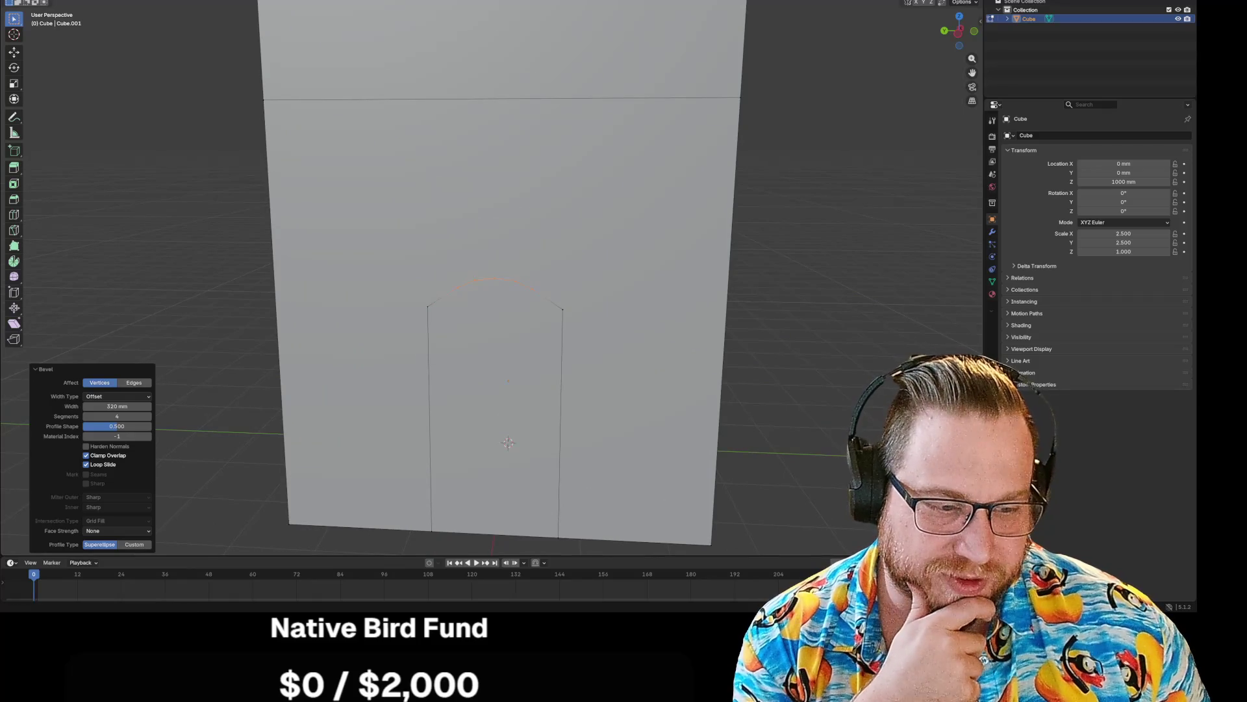
scroll(752, 280, "down", 5)
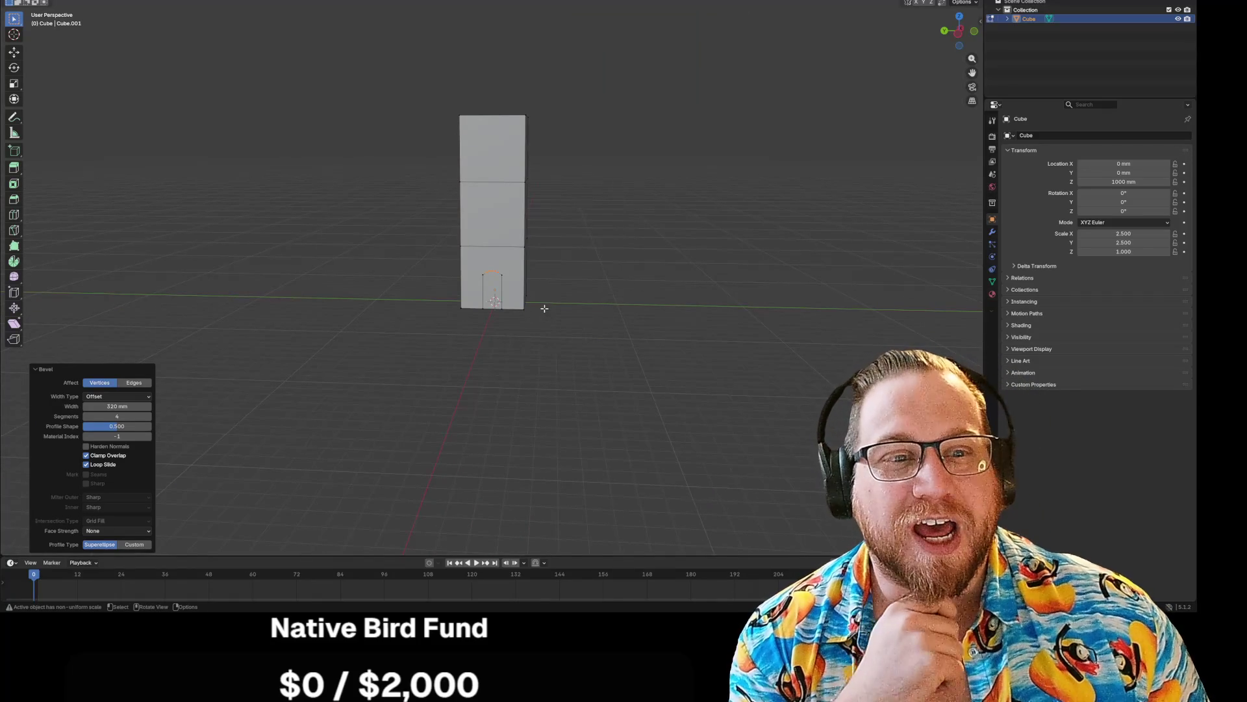
scroll(545, 308, "up", 8)
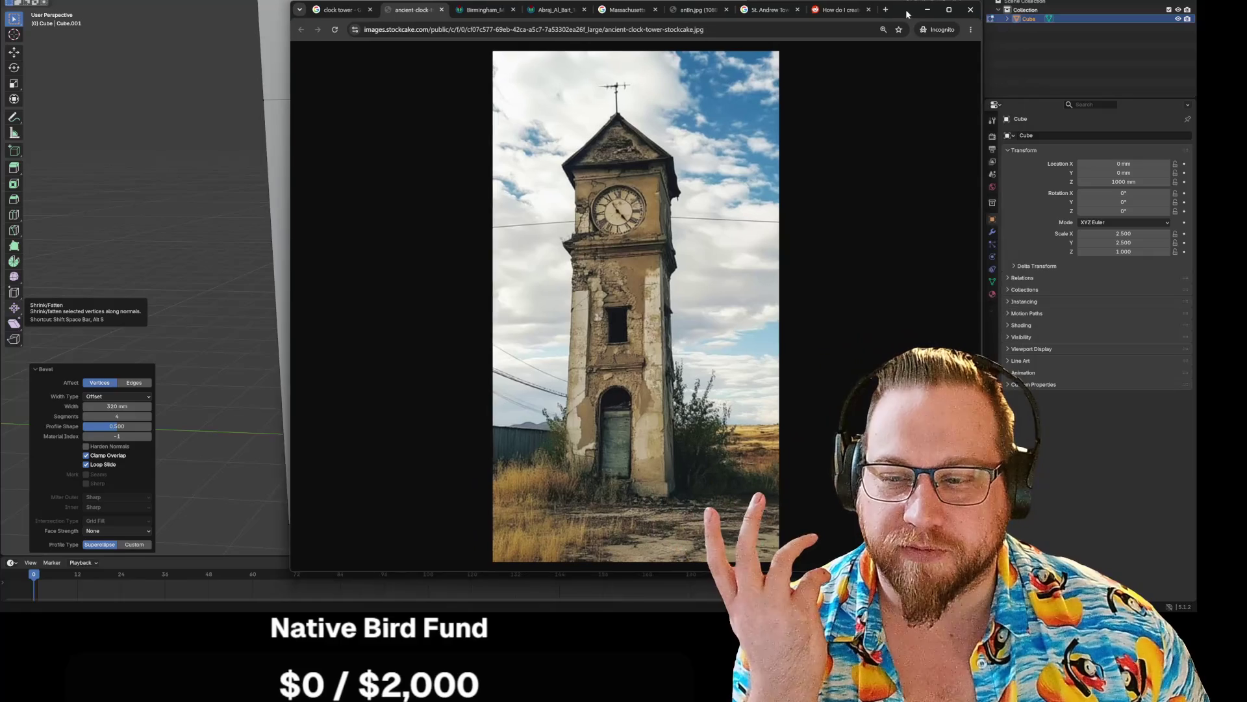
- Browse the Birmingham, Abraj Al Bait, Massachusetts and ancient clock-tower photos, then minimize Chrome
left_click(482, 10)
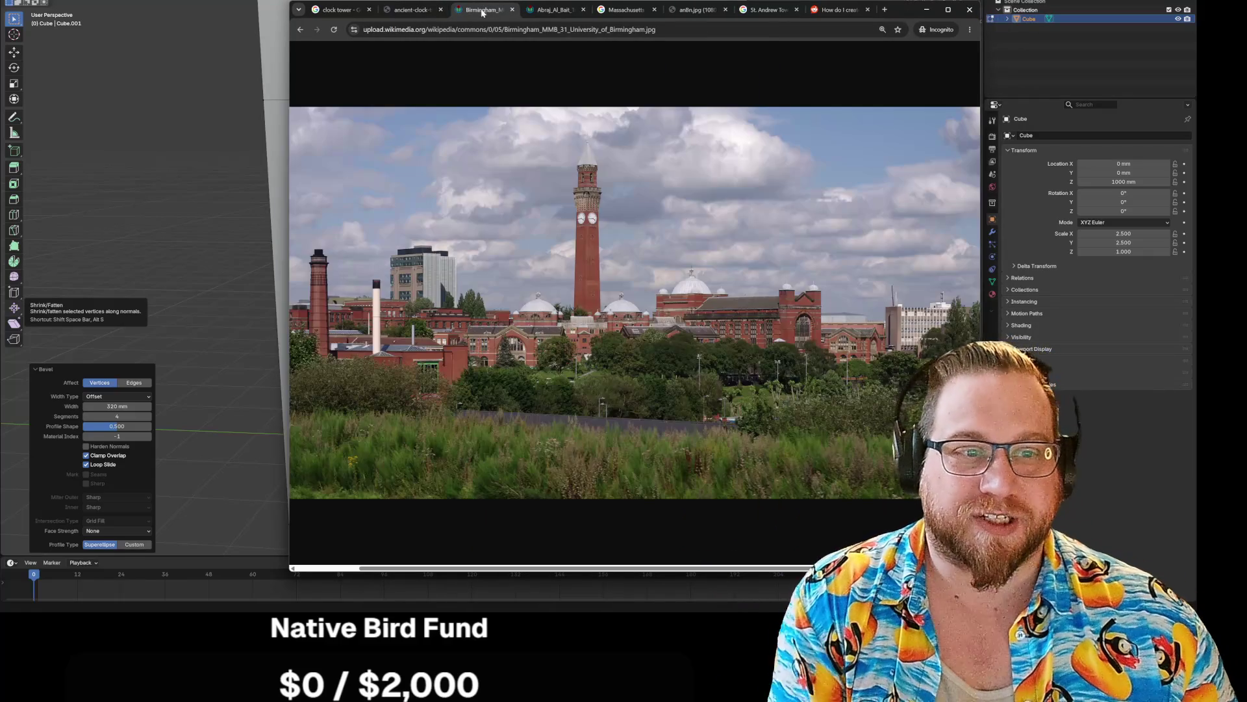
left_click(549, 11)
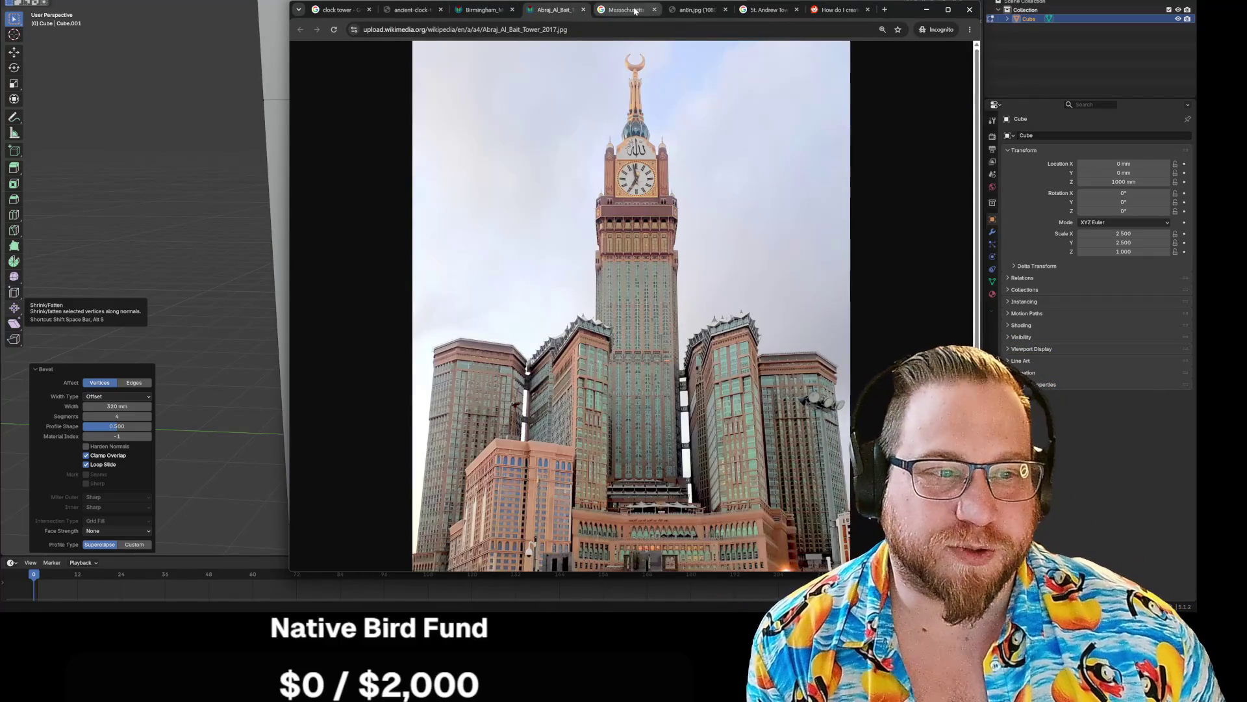
left_click(632, 12)
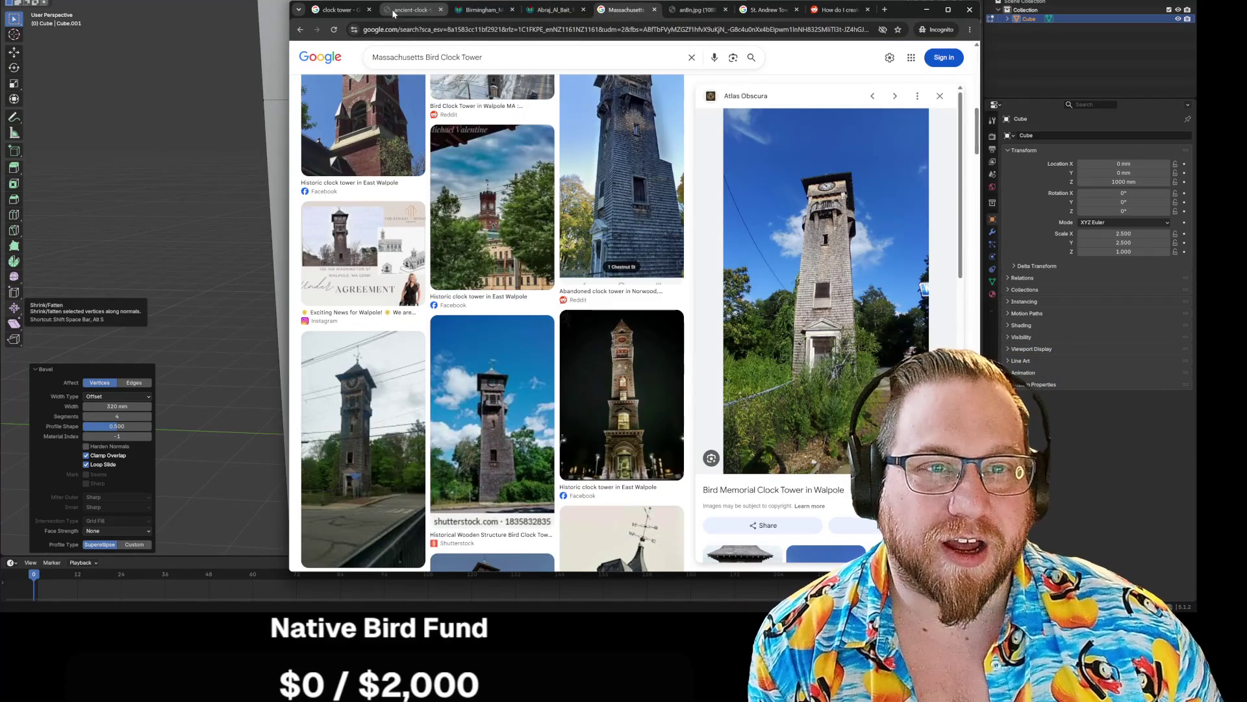
left_click(407, 11)
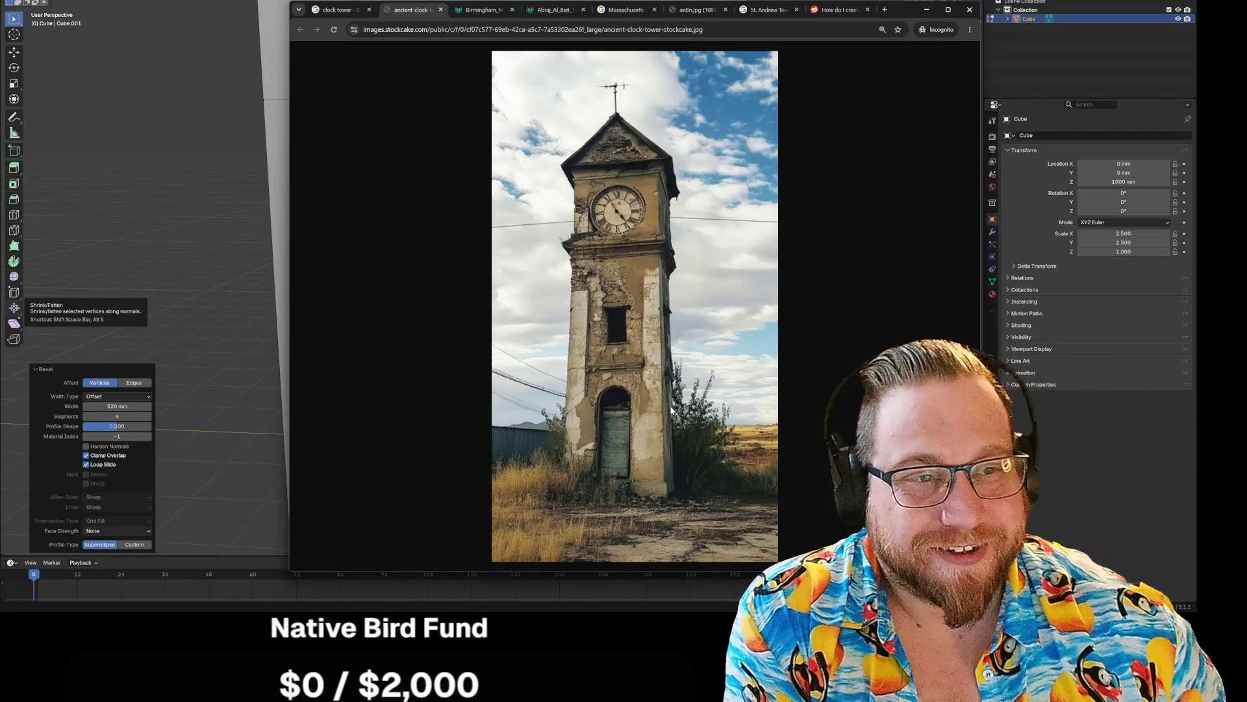
left_click_drag(907, 13, 641, 0)
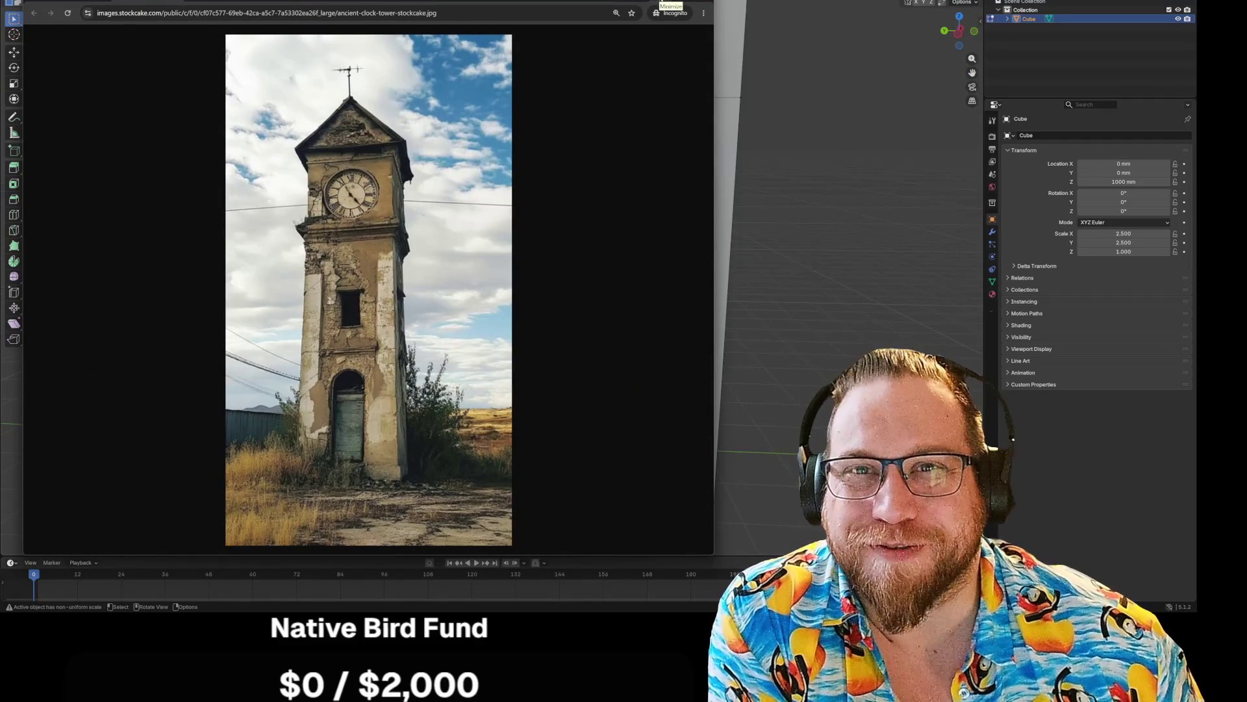
left_click(669, 1)
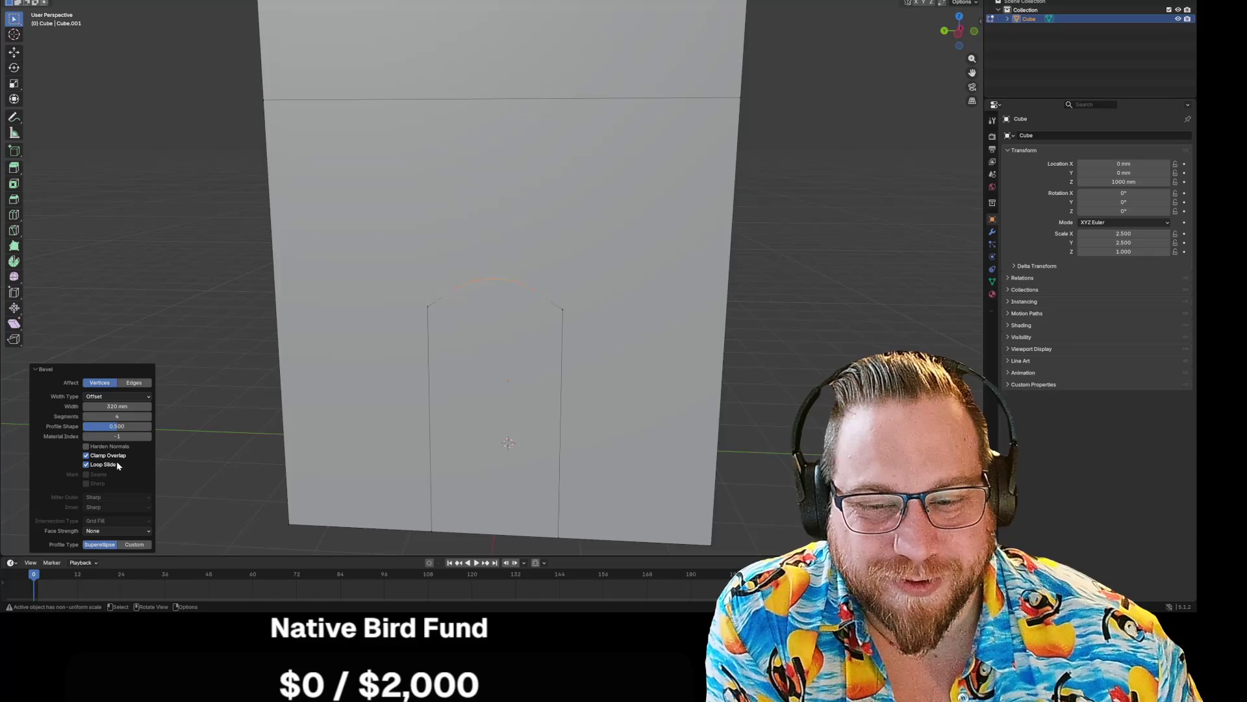
- Switch the bevel's Width Type to Width and widen it to 430 mm
left_click(111, 398)
left_click(103, 416)
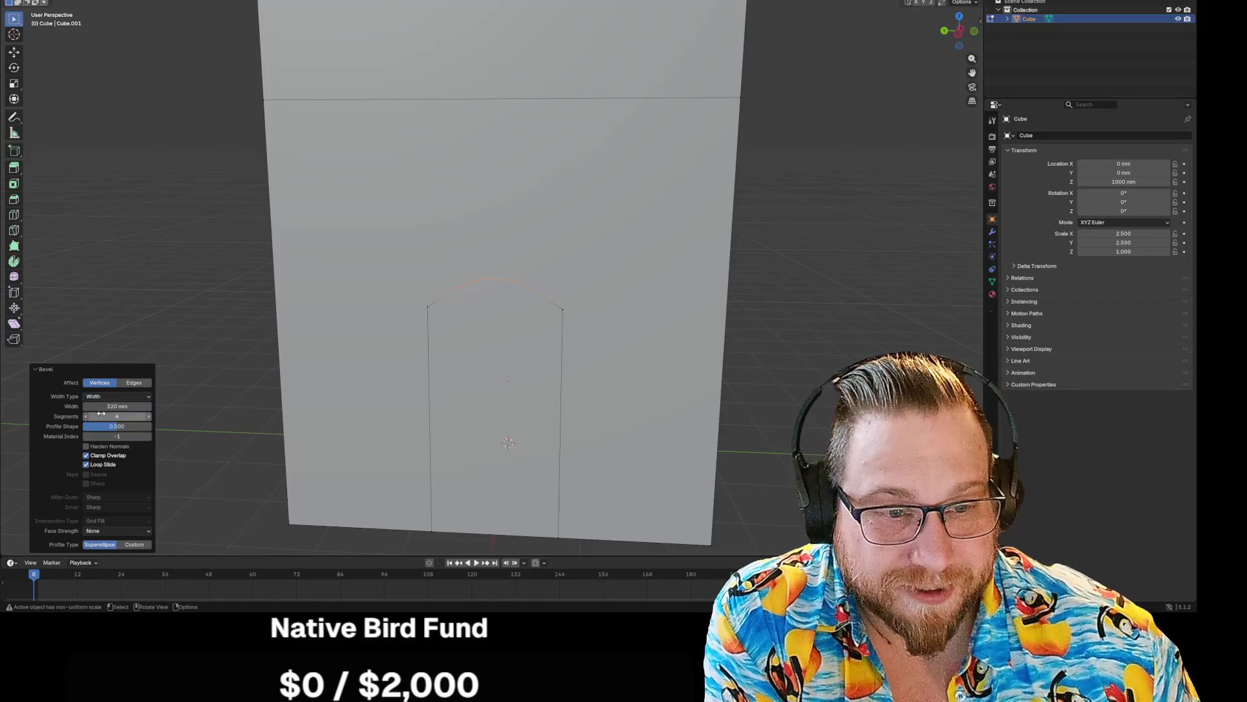
mouse_move(116, 407)
left_mouse_down()
mouse_move(138, 407)
mouse_move(100, 407)
left_mouse_up()
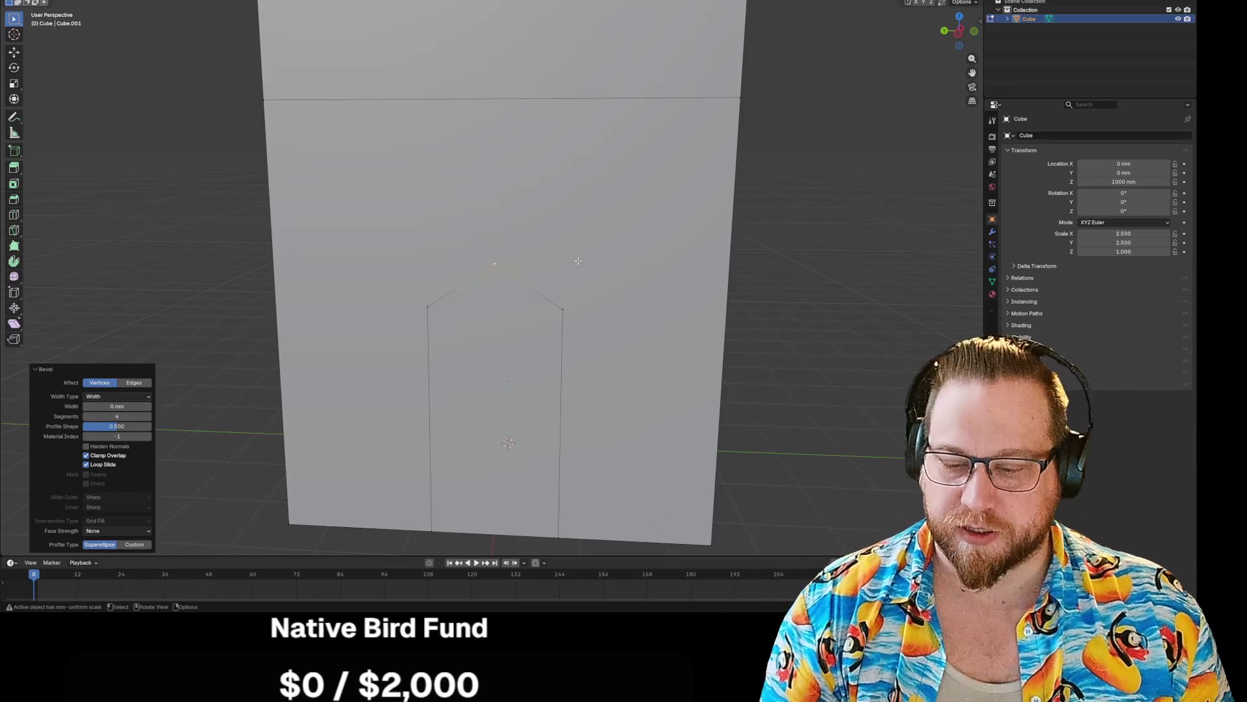
- Undo the doorway-top bevel and start a vertex bevel on the top-right corner vertex
key("ctrl+z")
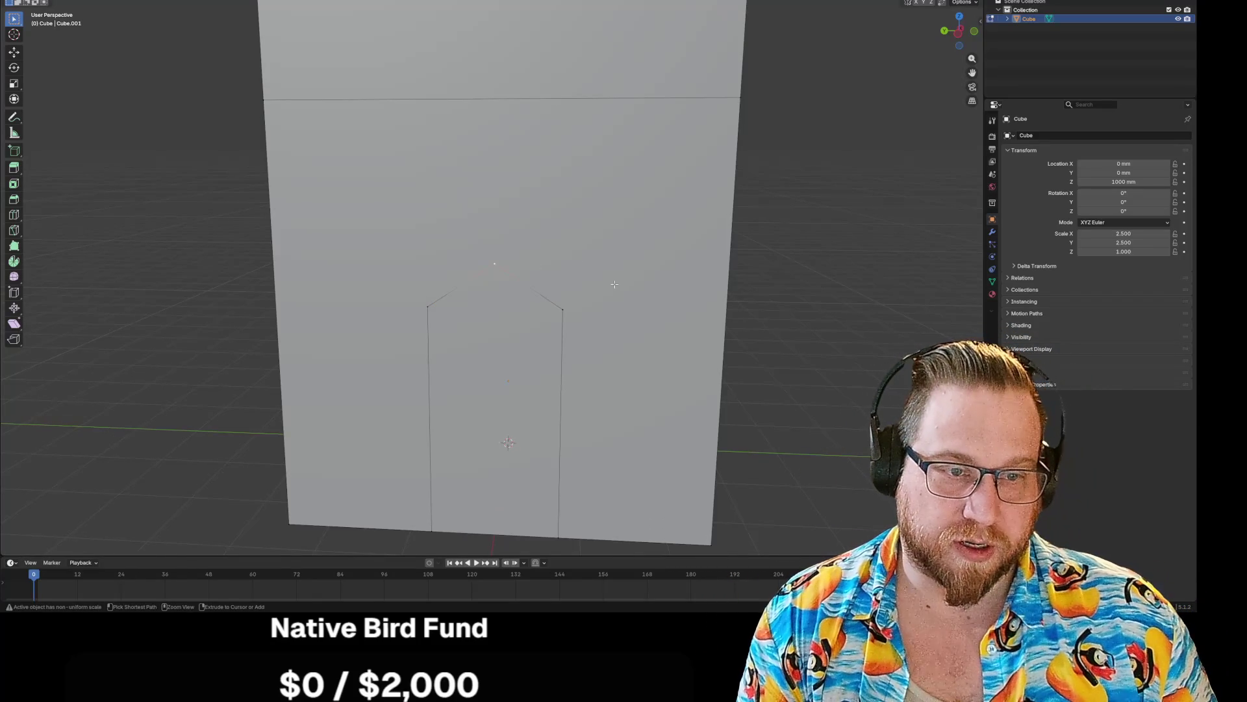
key("ctrl+z")
key("ctrl+z")
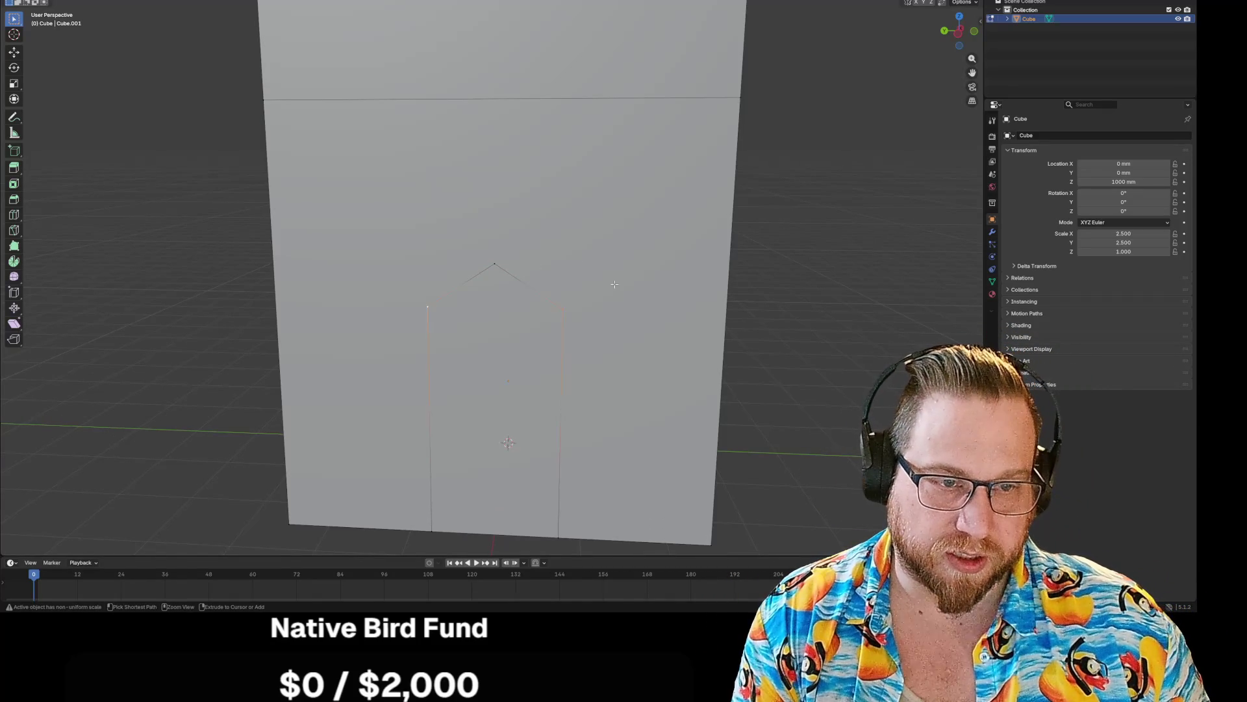
key("ctrl+z")
left_click(565, 265)
key("ctrl+shift+b")
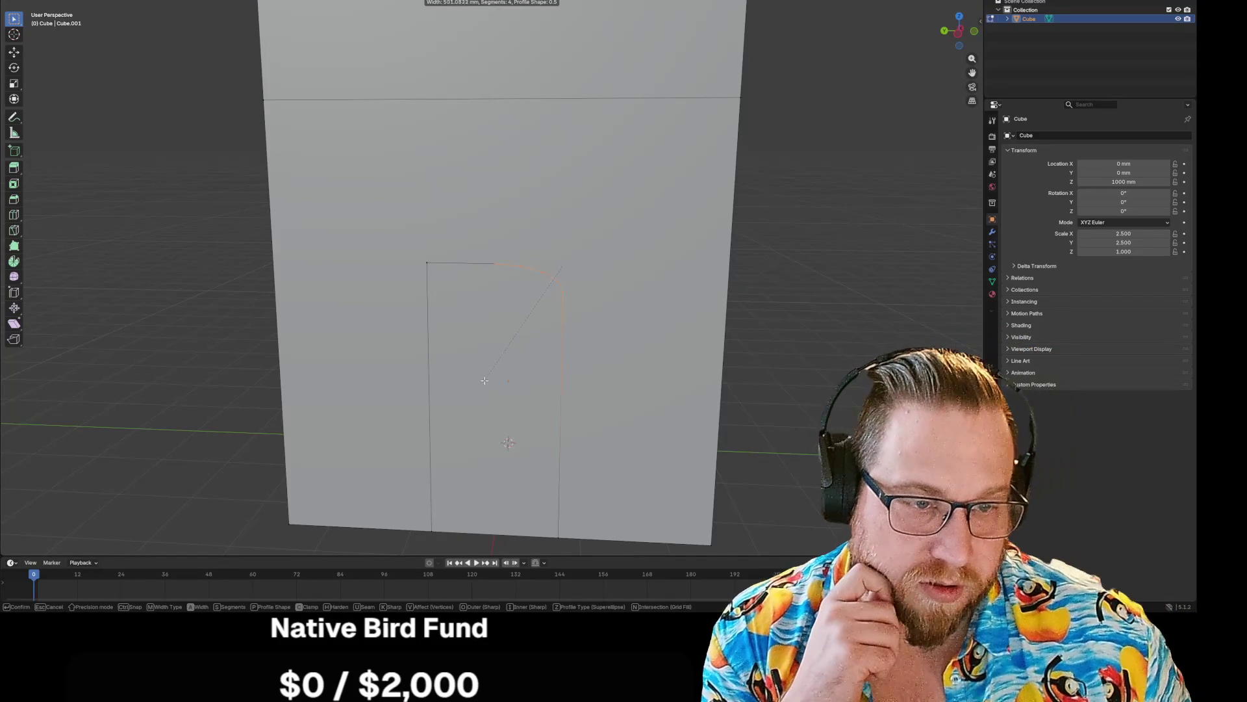
- Confirm the corner bevel and set its Width Type to Percent at about 62 percent
left_click(492, 392)
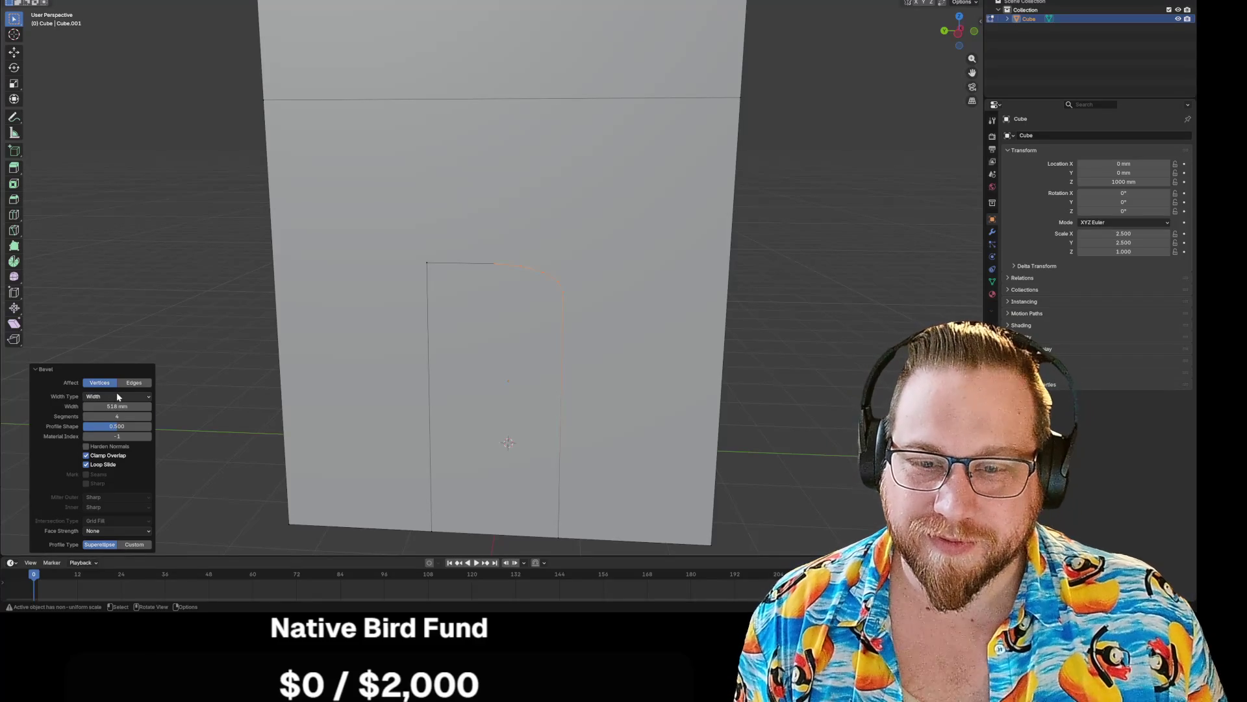
left_click(116, 395)
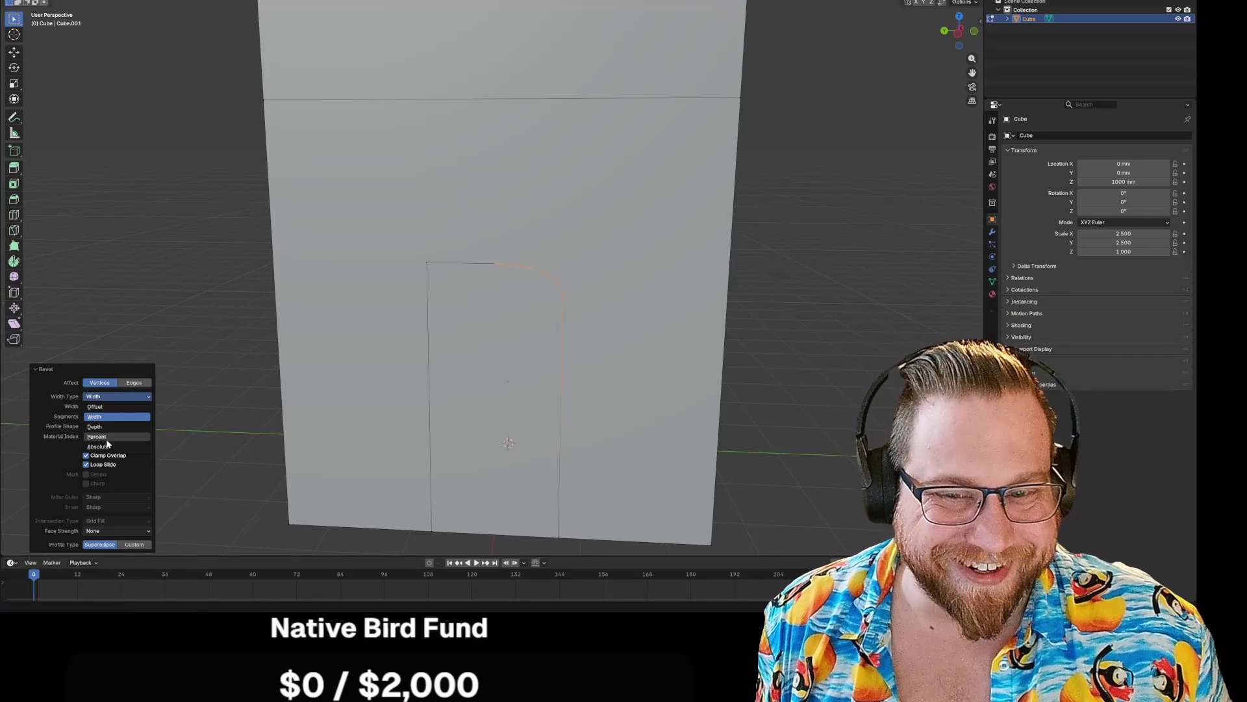
left_click(110, 439)
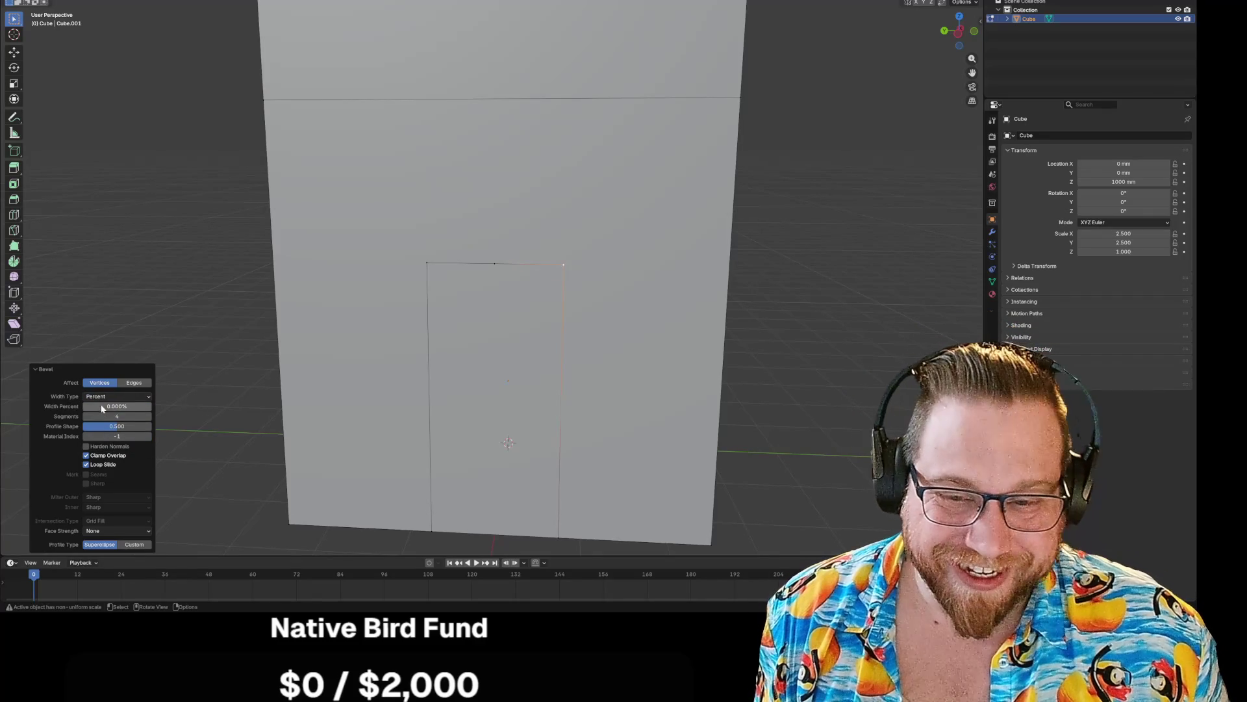
mouse_move(124, 408)
left_mouse_down()
mouse_move(143, 408)
mouse_move(121, 415)
left_mouse_up()
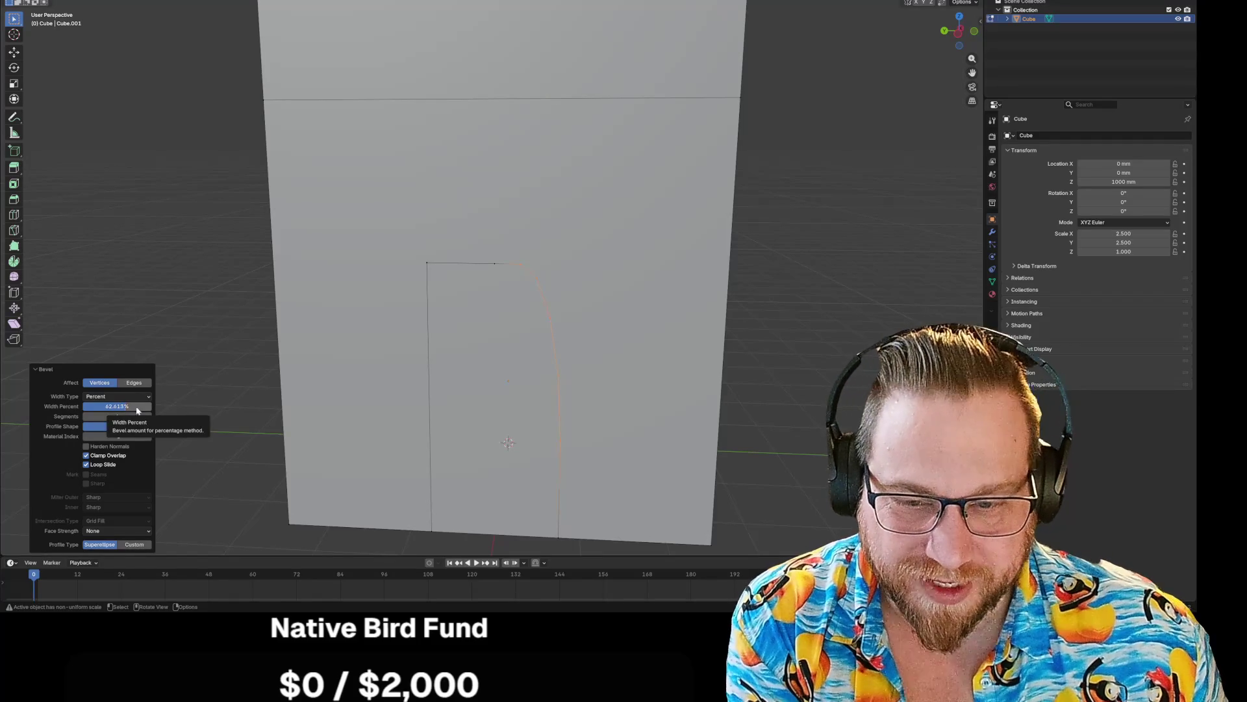
- Set the bevel's Width Type back to Width (518 mm), then press Ctrl+S
left_click(127, 398)
left_click(120, 385)
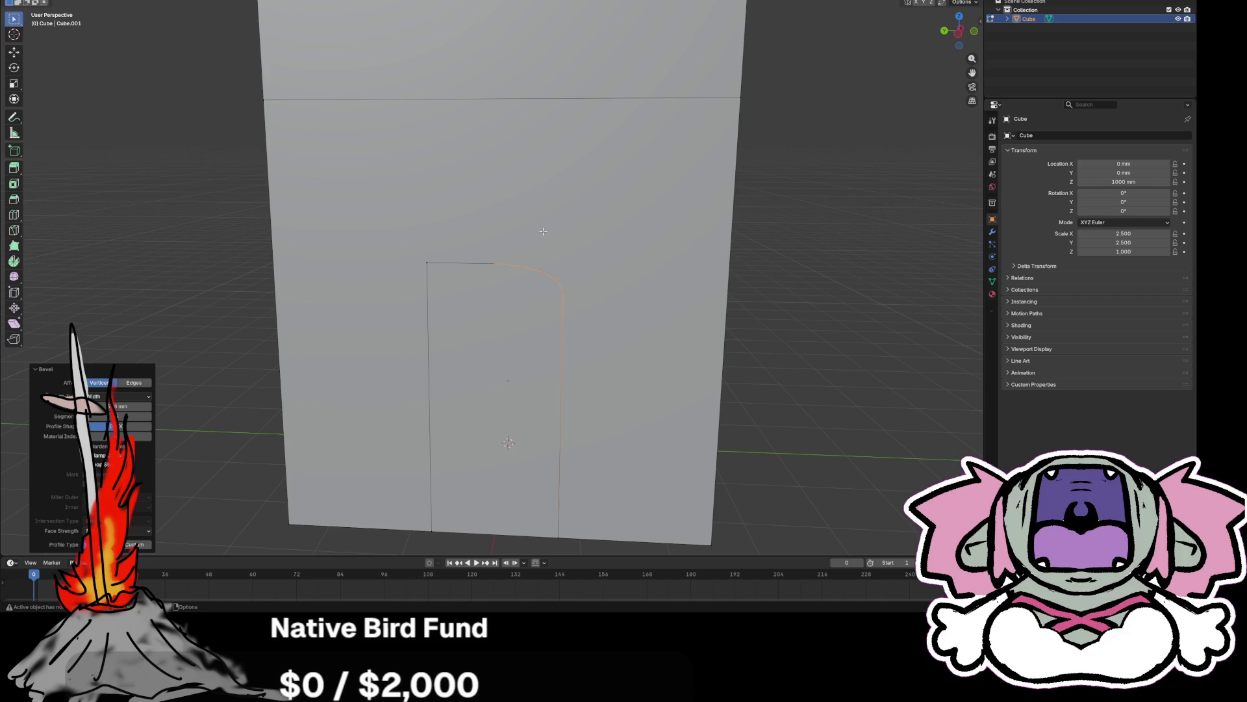
key("ctrl+s")
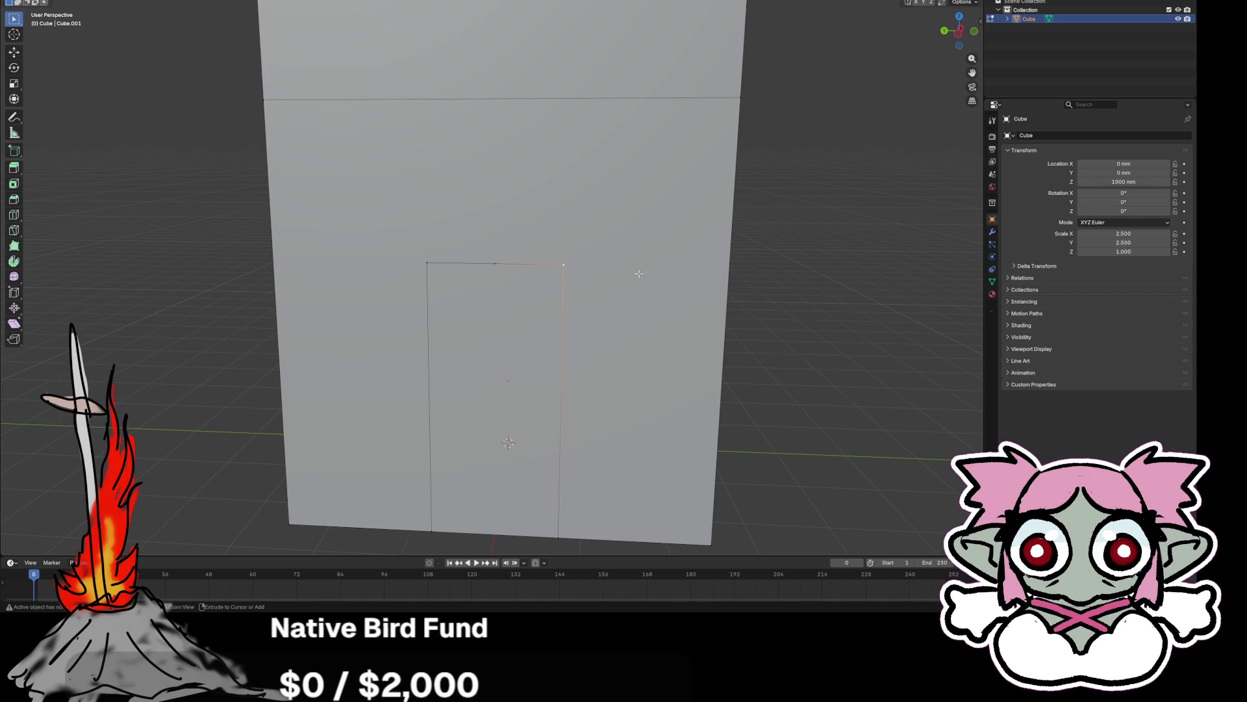
- Clear the edge selection and view the wall in Left Orthographic
left_click(539, 267)
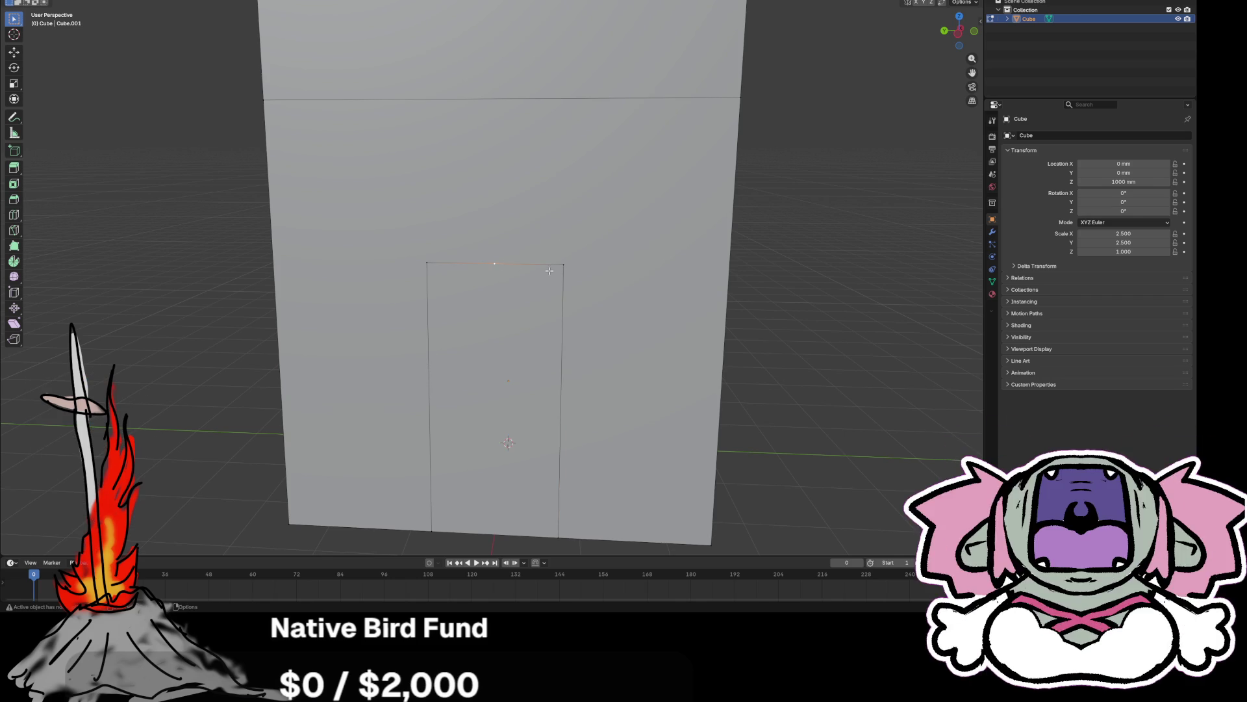
key("alt+a")
left_click(955, 38)
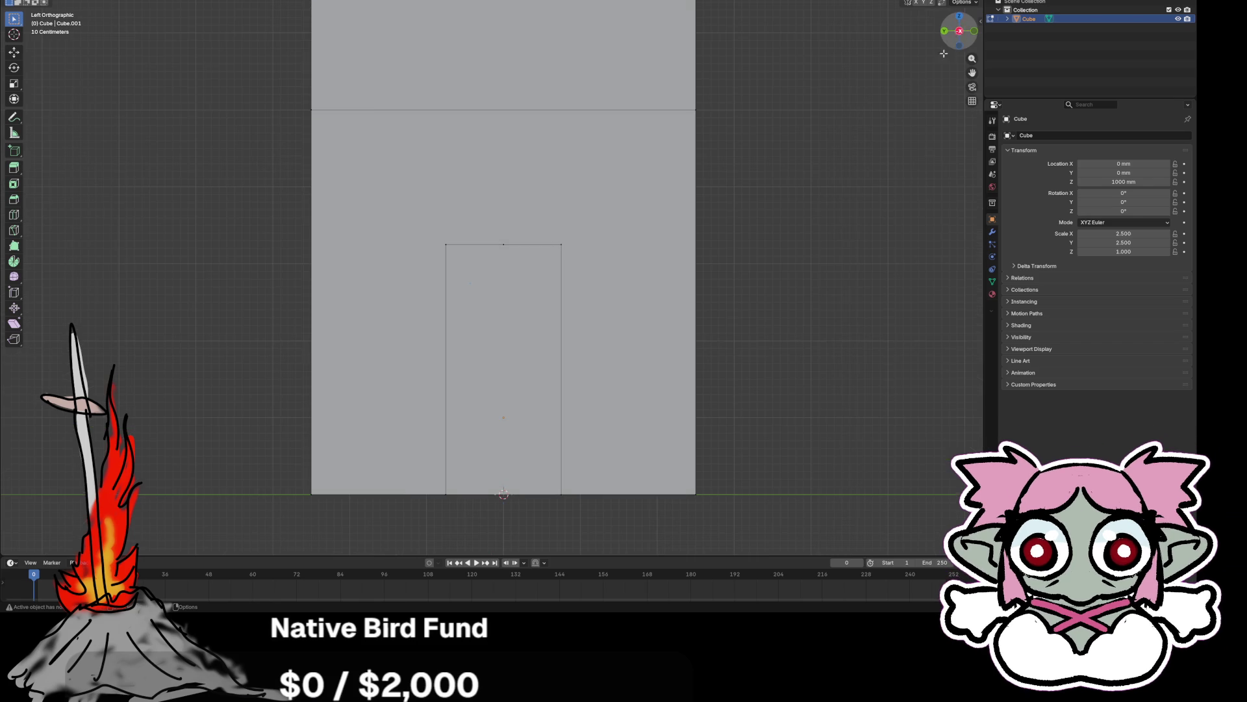
left_click(503, 244)
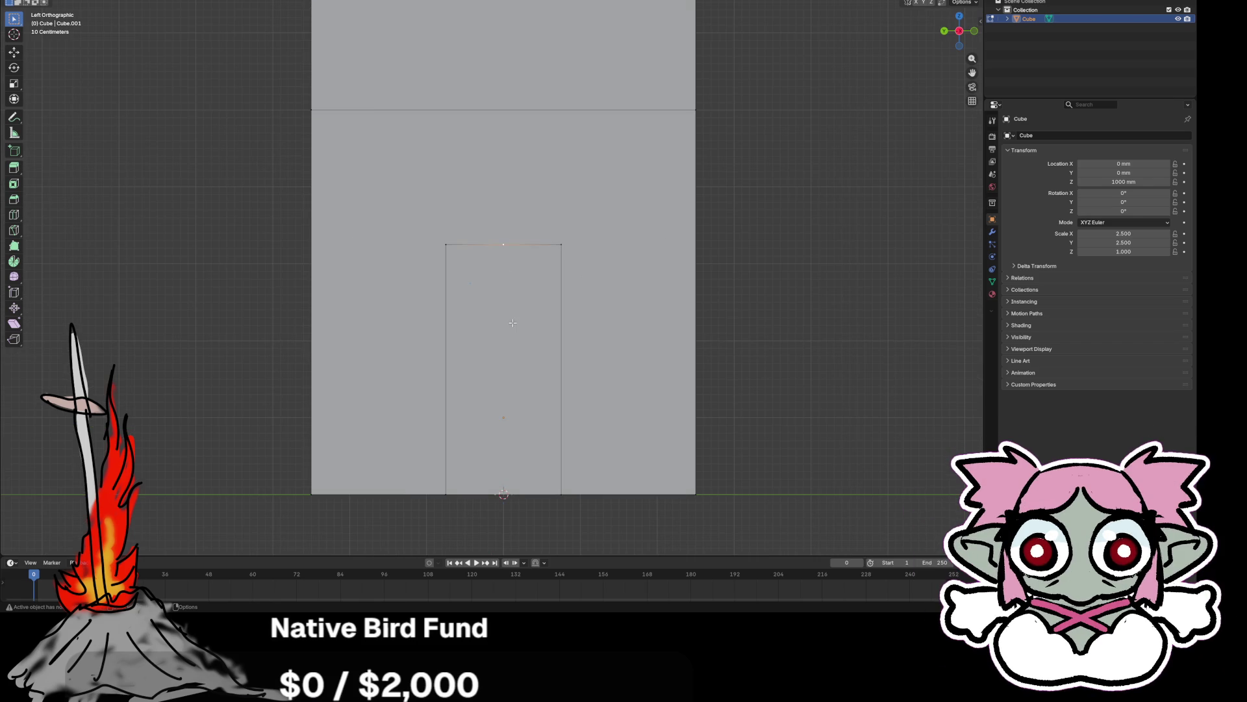
left_click(504, 291)
- Select the top edge's vertices: the top-right corner, the middle, and the left half
left_click(561, 244)
key("g")
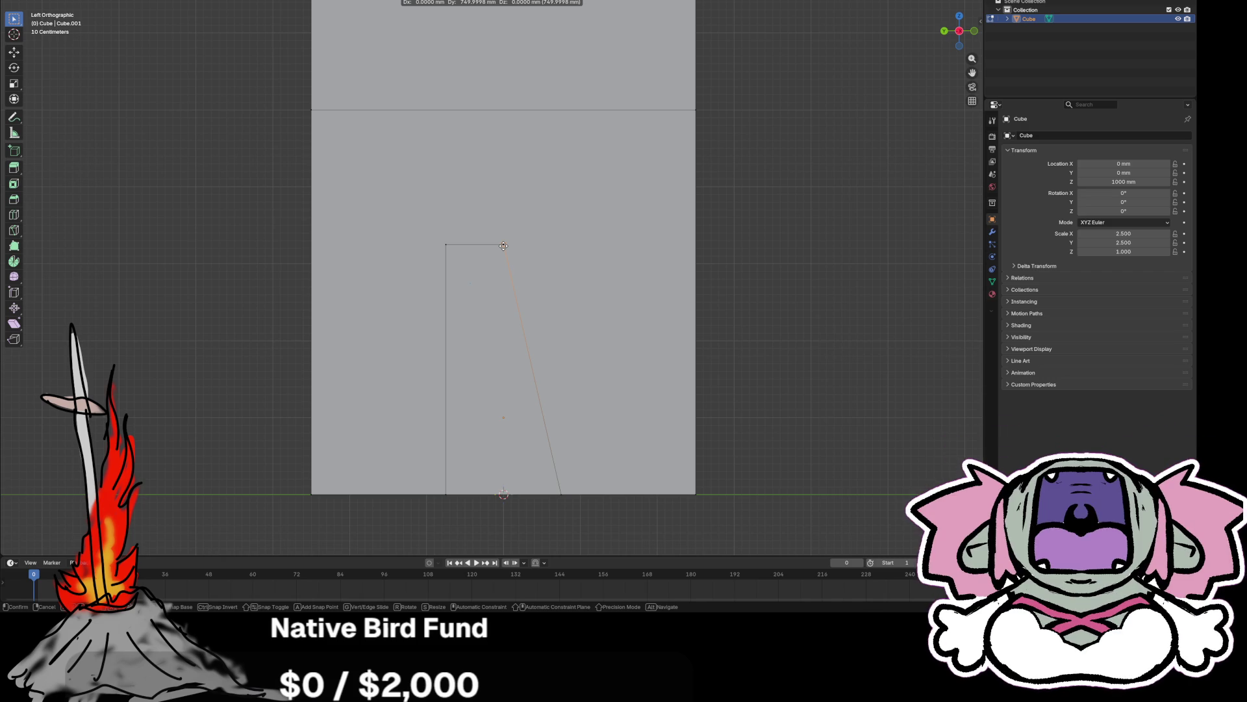
left_click(564, 245)
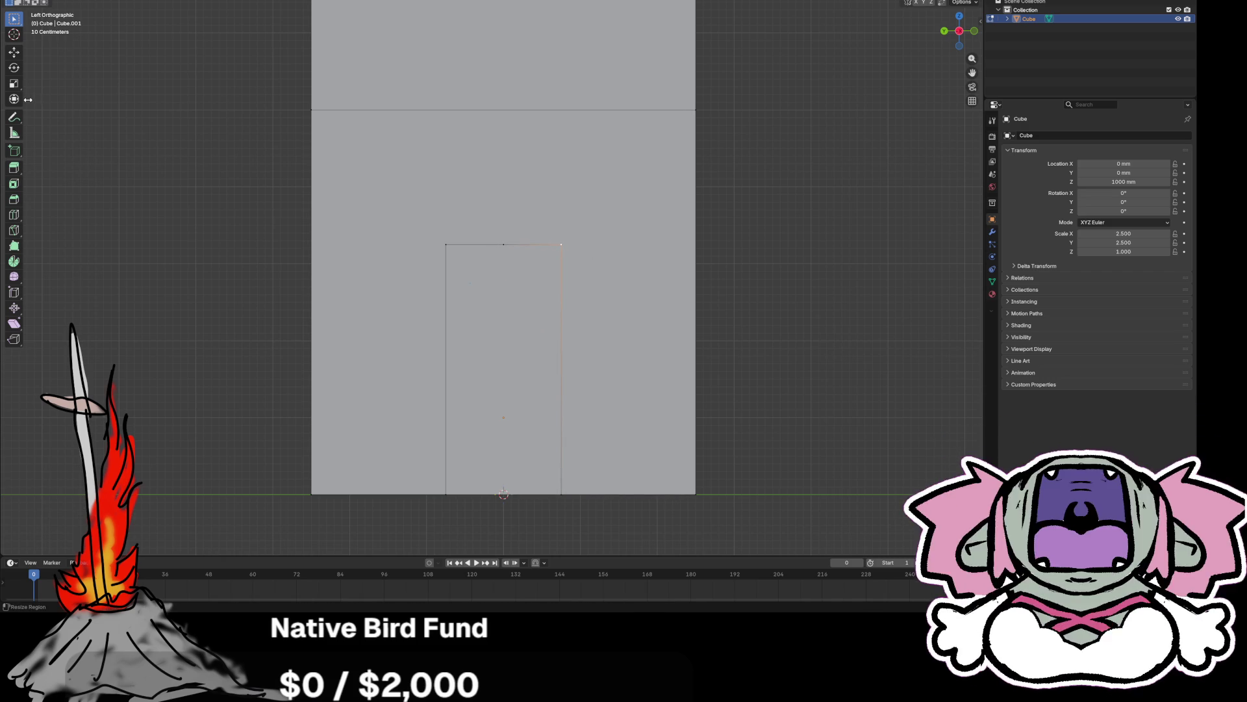
left_click(510, 247)
left_click(487, 245)
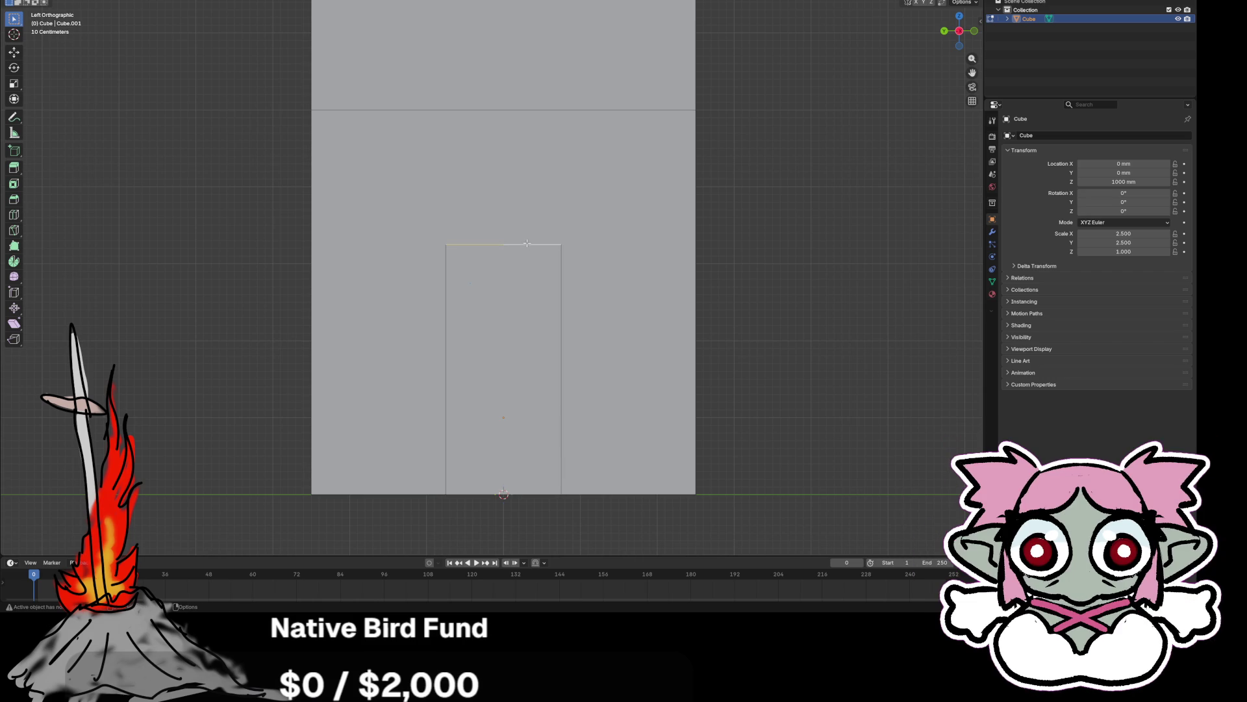
- Extrude the doorway's top edge 750 mm straight down along Z
key("e")
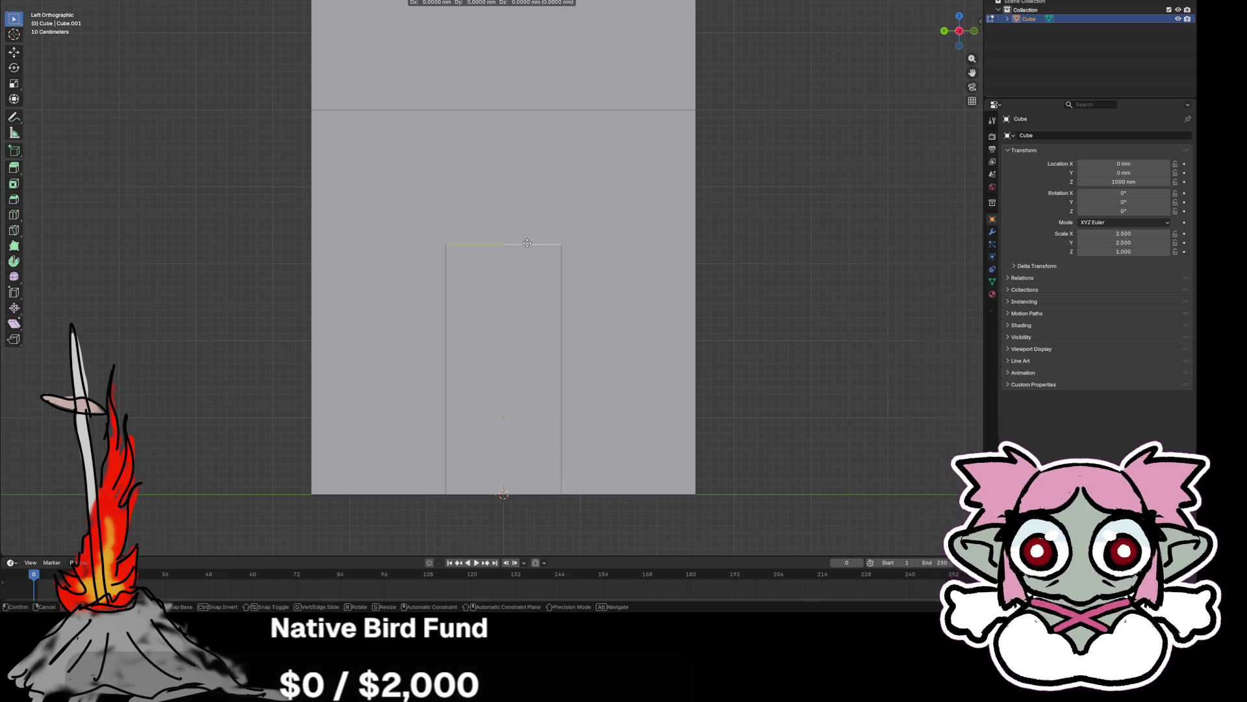
key("z")
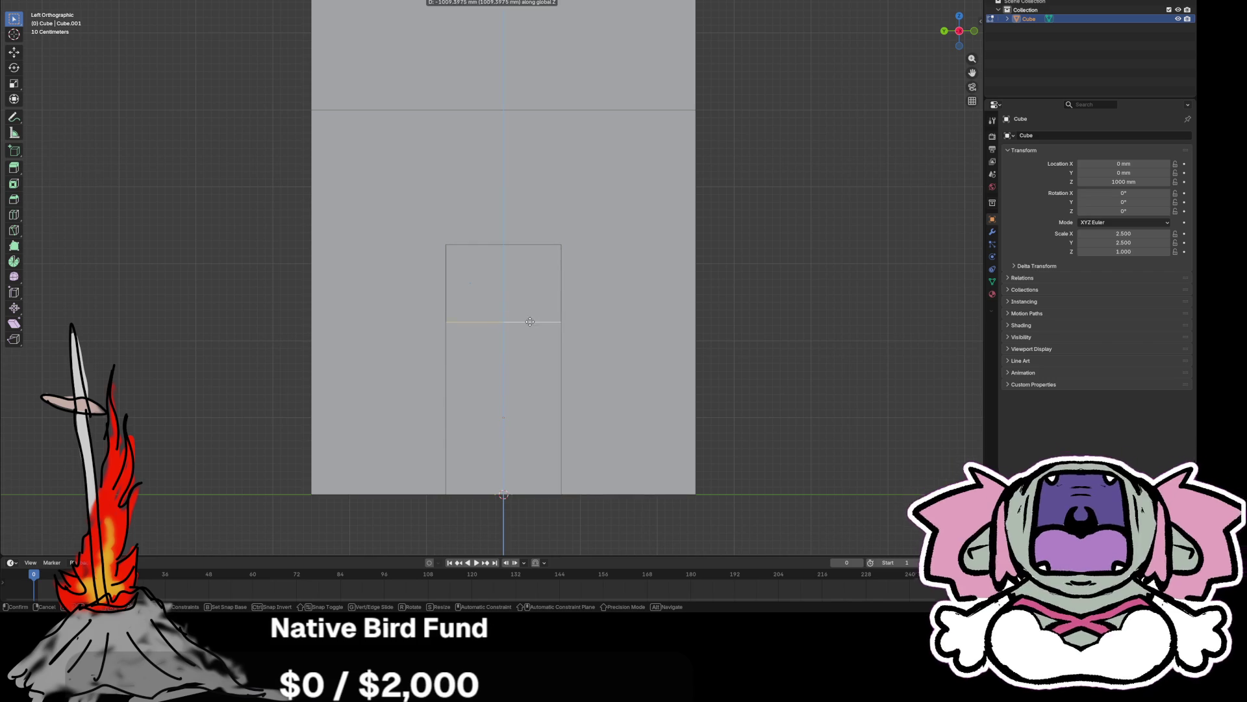
type("750")
type("-")
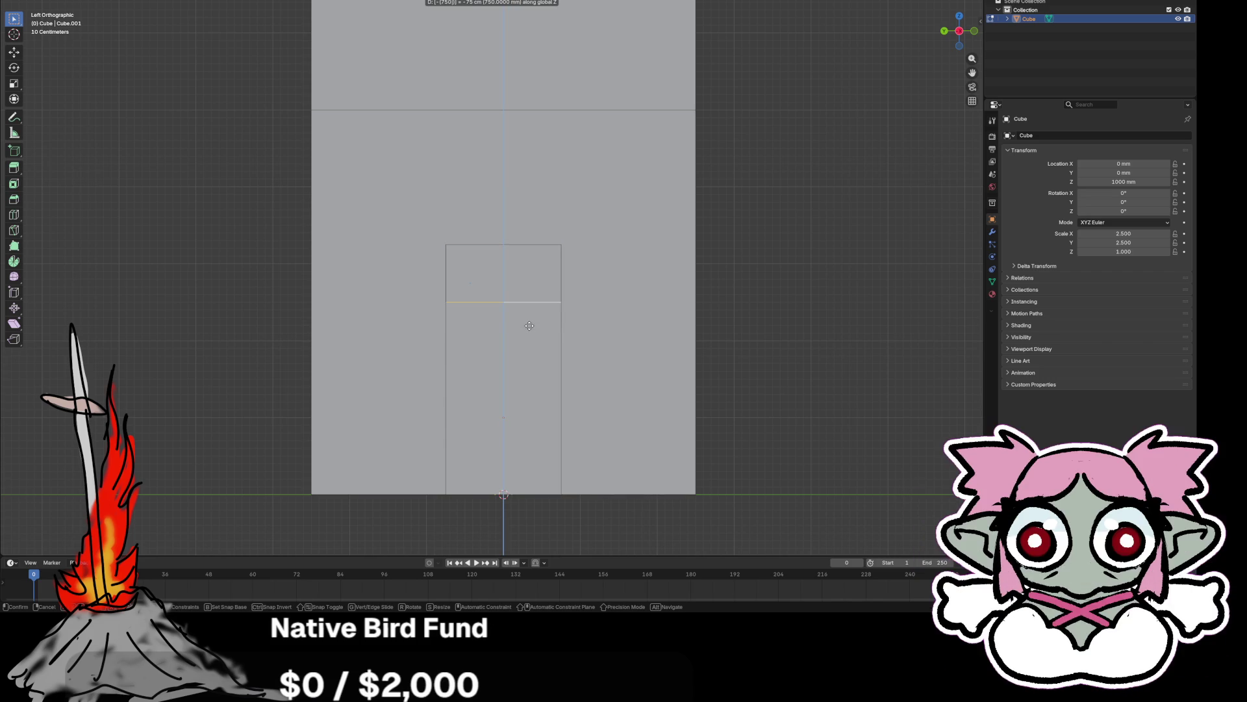
key("Return")
left_click(632, 296)
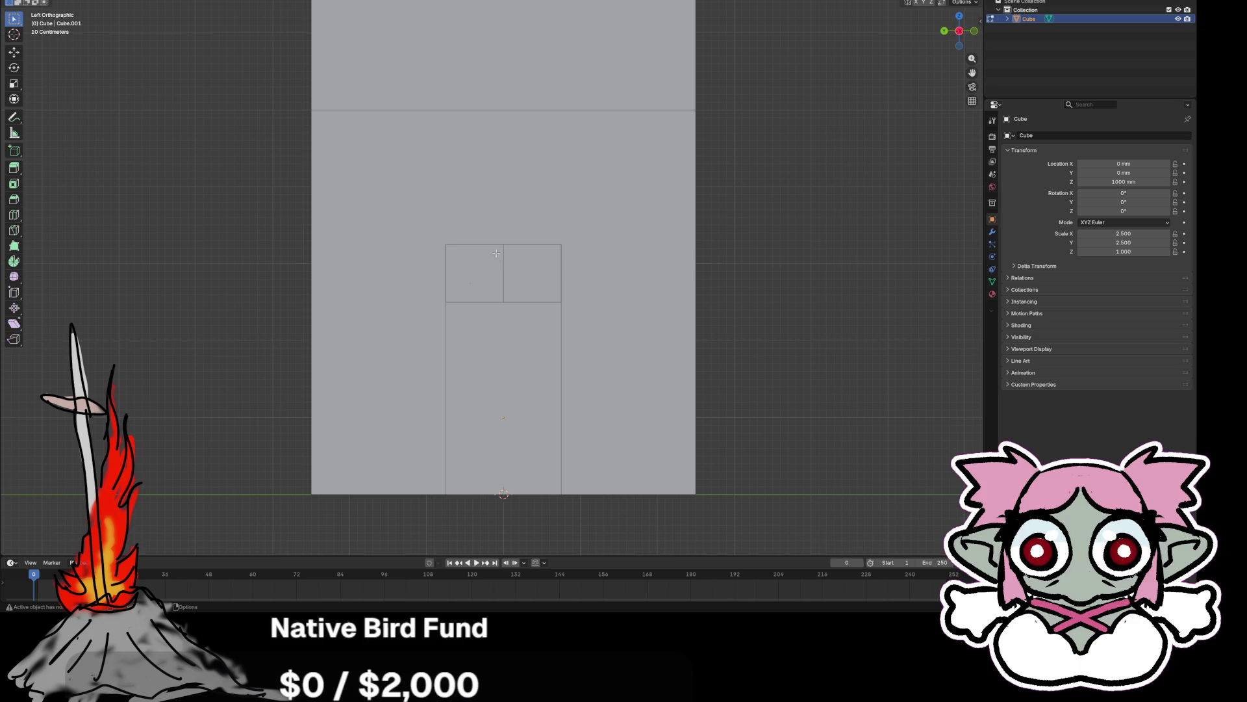
- In X-ray, select the faces across the doorway top and merge their vertices by distance
left_click_drag(441, 253, 572, 321)
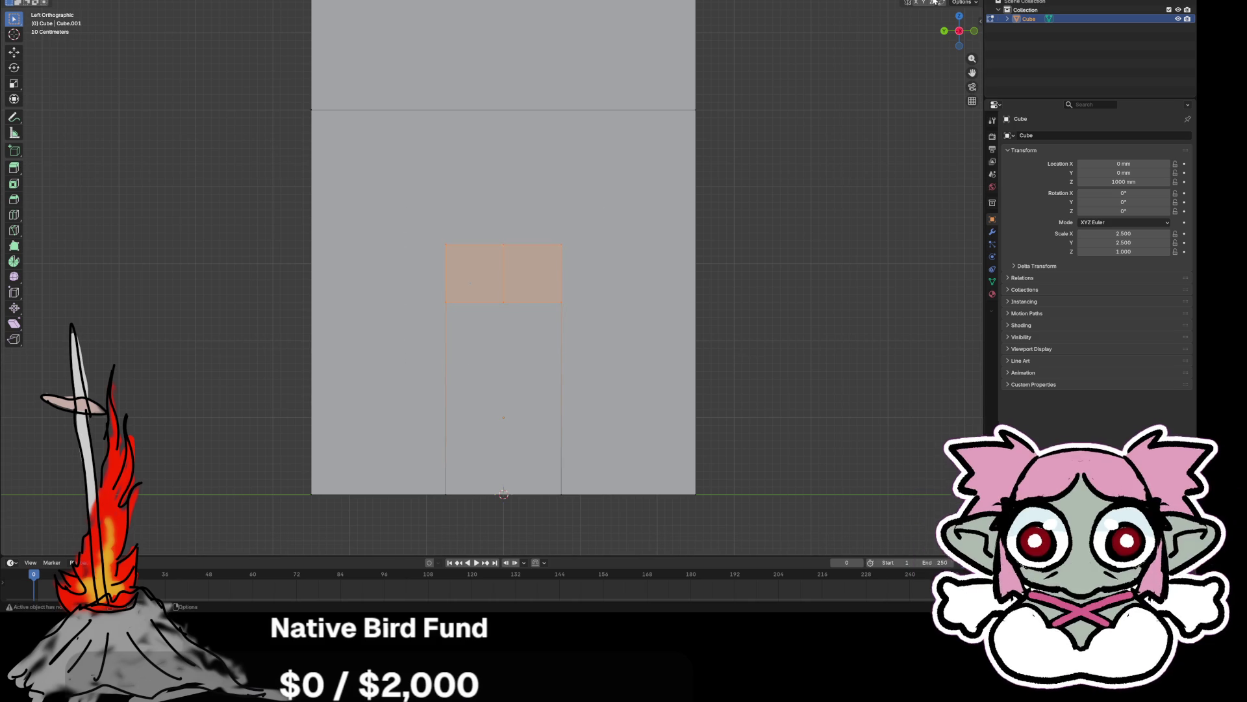
key("alt+z")
left_click_drag(417, 201, 626, 353)
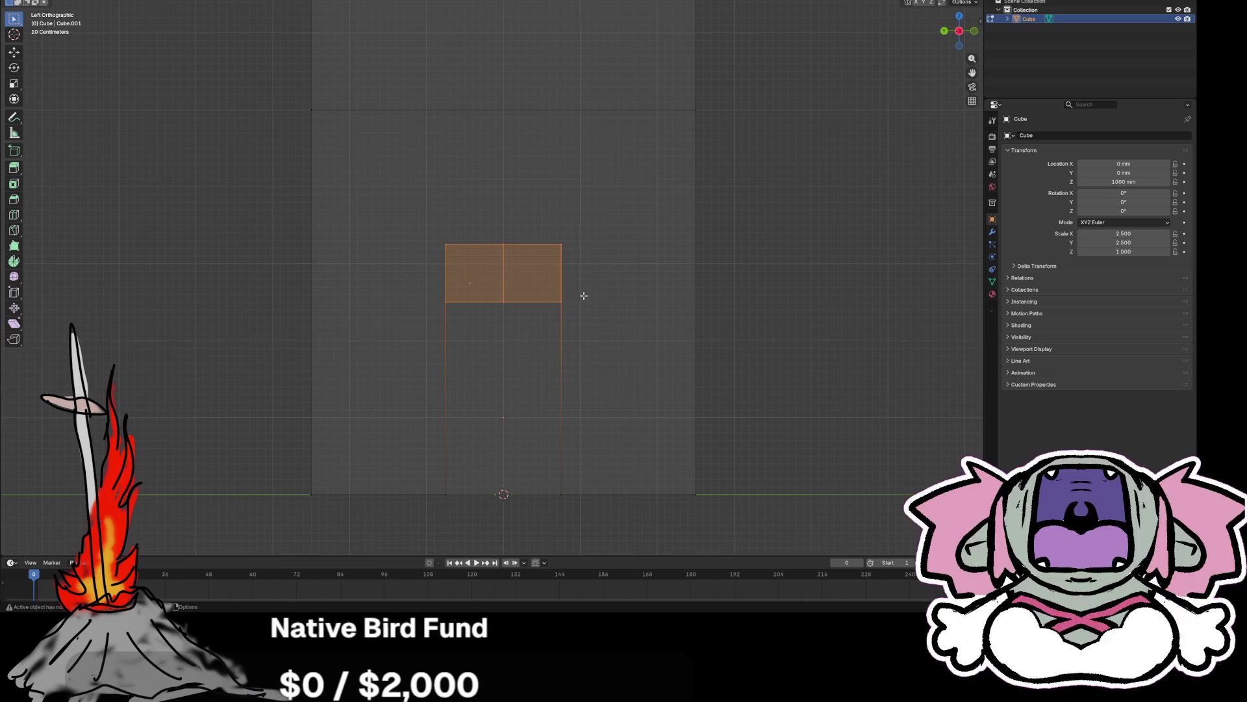
right_click(518, 284)
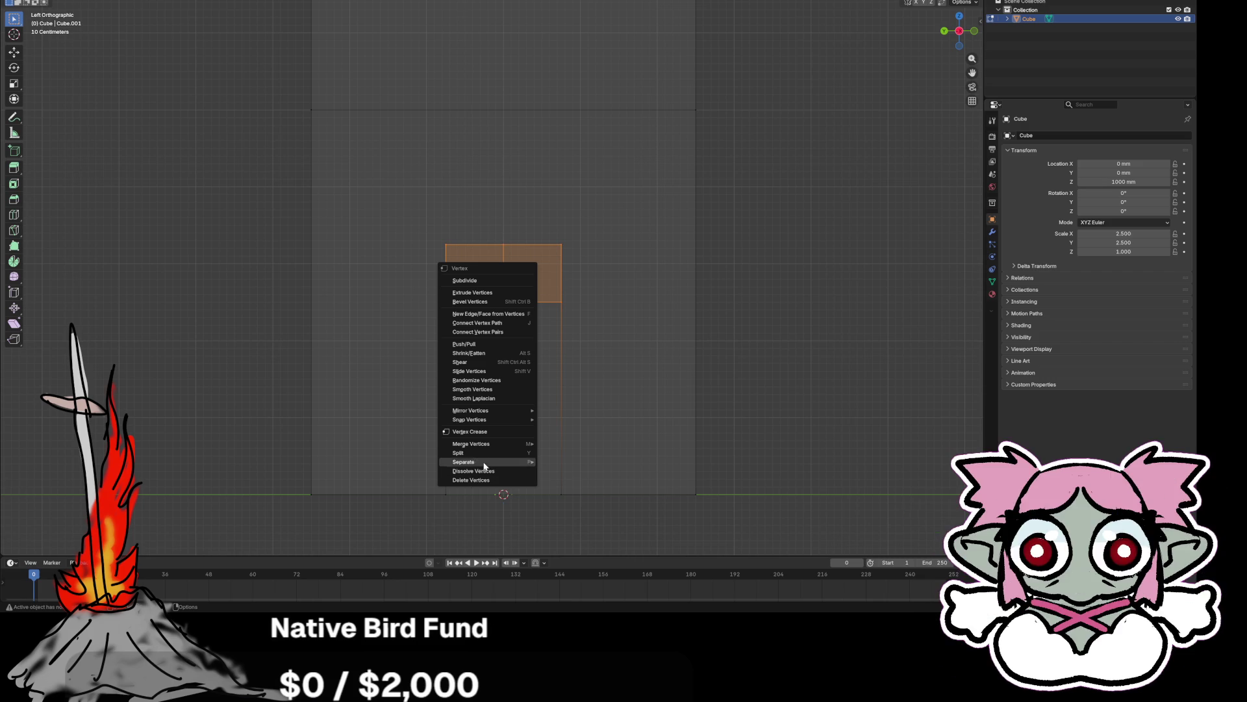
mouse_move(484, 444)
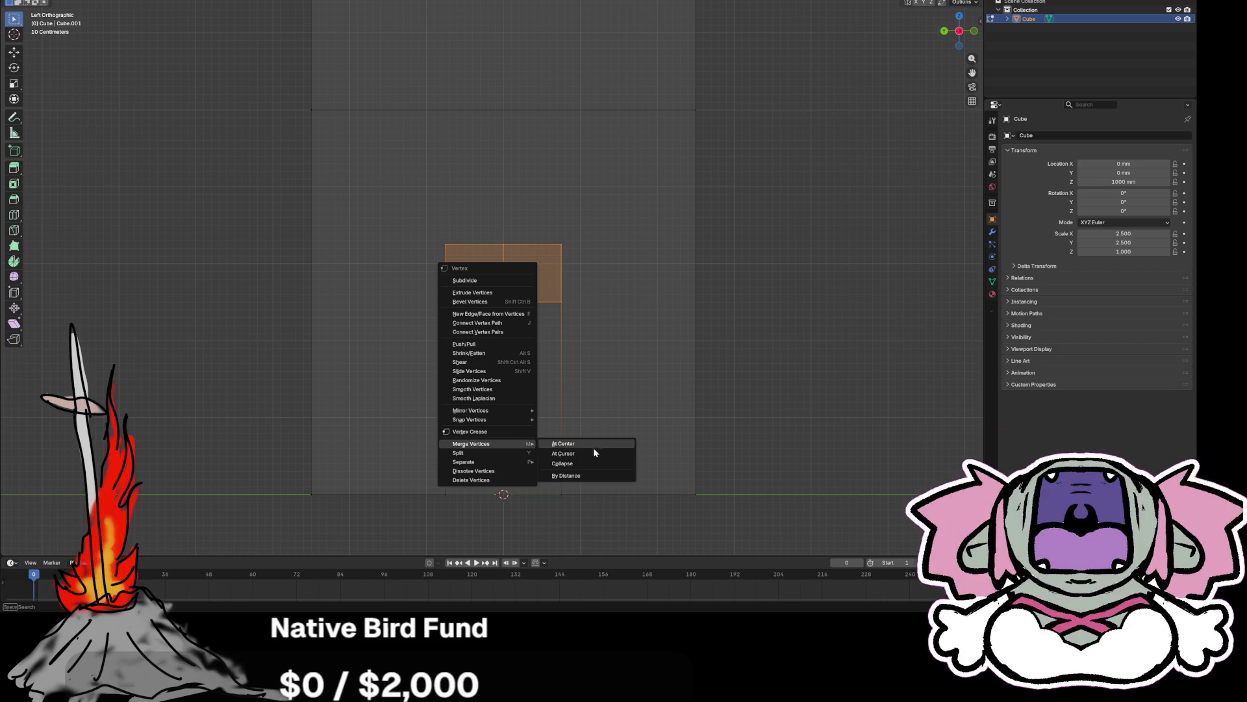
left_click(578, 479)
left_click(593, 245)
- Select the strip's bottom-right vertex, try the Knife tool without cutting, and orbit to perspective
scroll(593, 245, "up", 4)
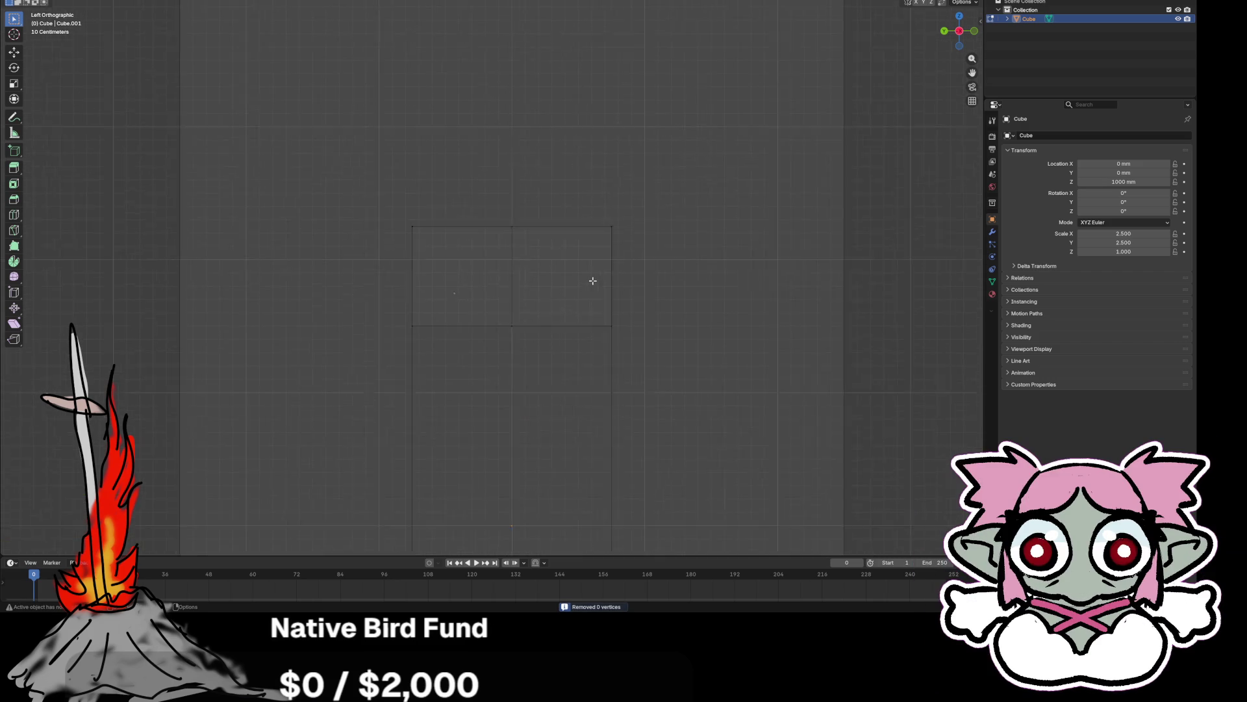
left_click(638, 217)
left_click(635, 242)
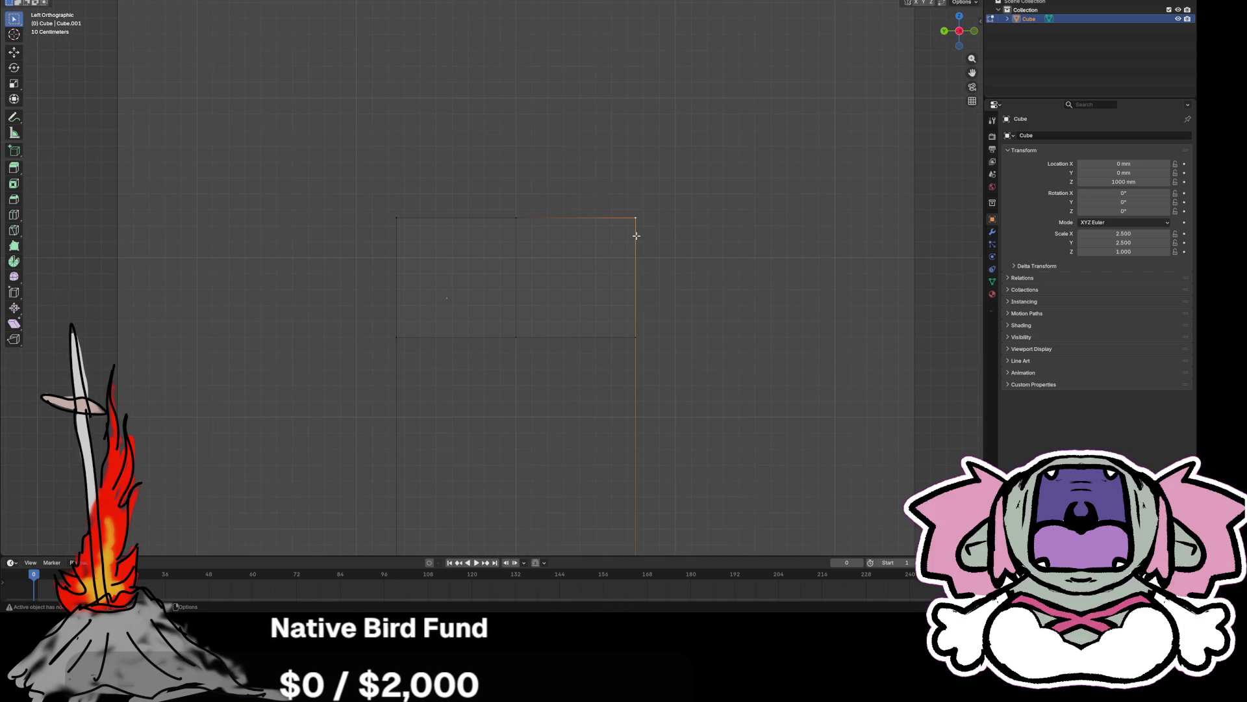
left_click(634, 346)
scroll(643, 351, "down", 3)
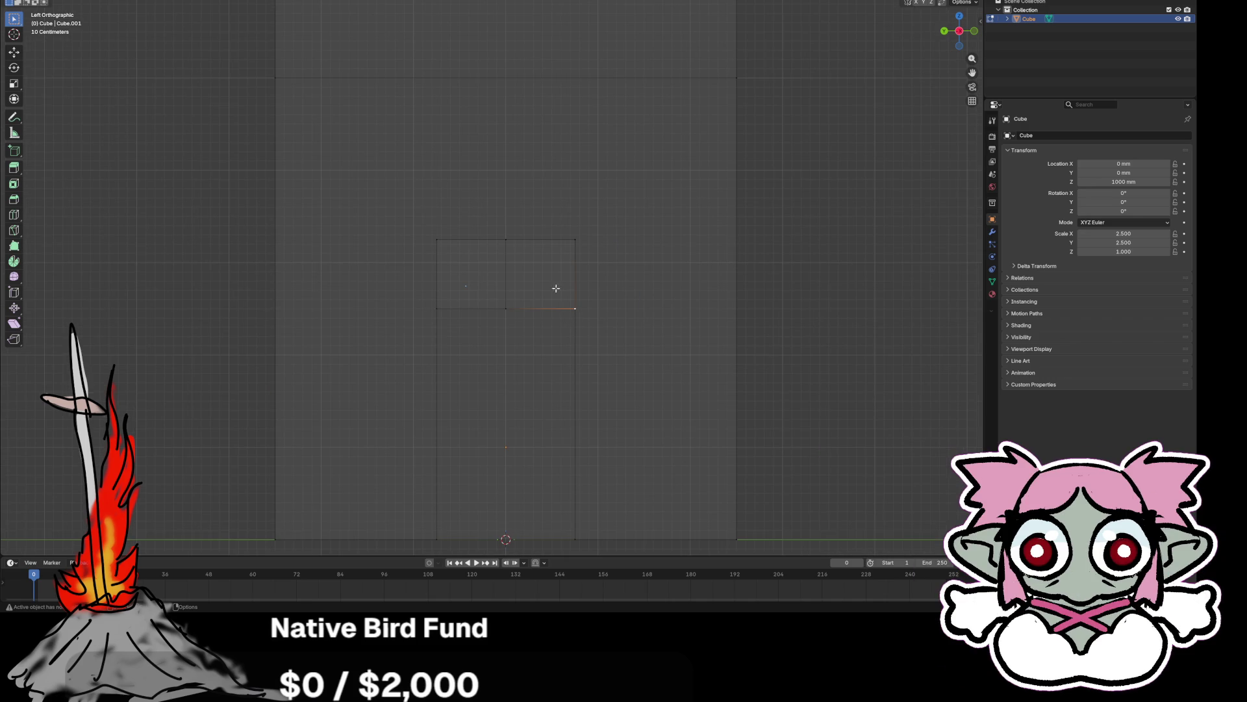
scroll(593, 290, "up", 2)
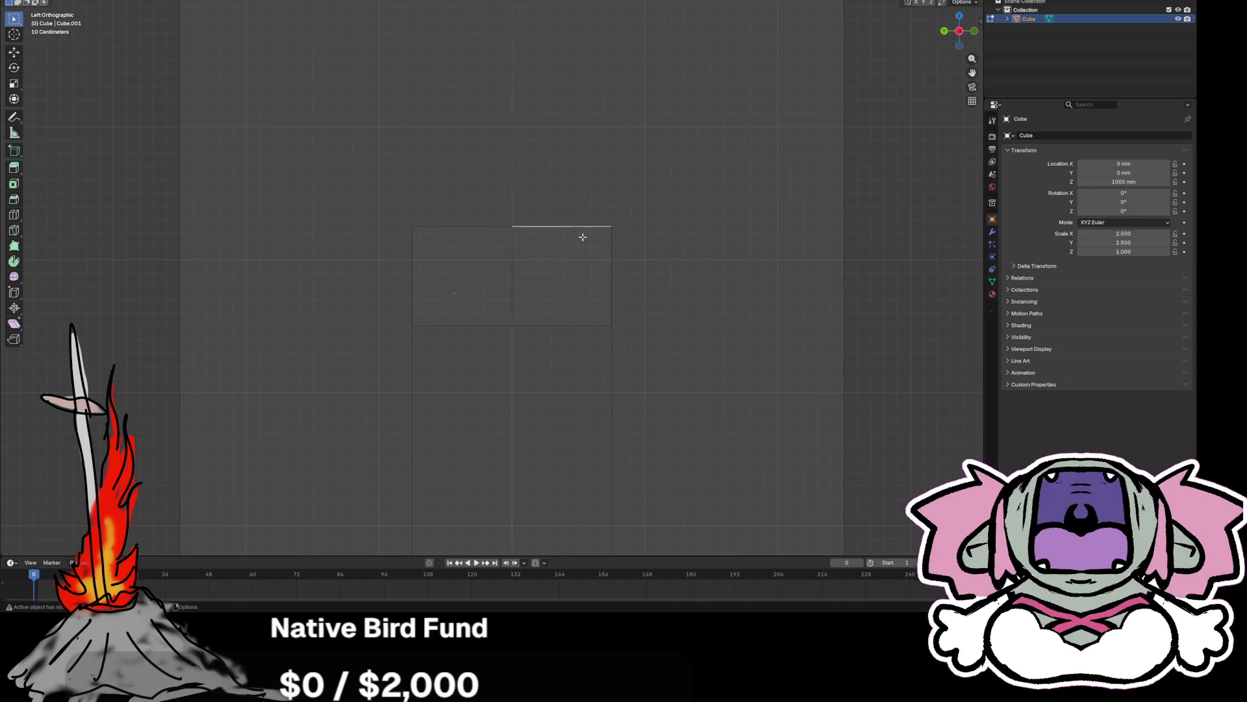
scroll(609, 274, "down", 2)
scroll(605, 278, "up", 4)
scroll(605, 286, "down", 2)
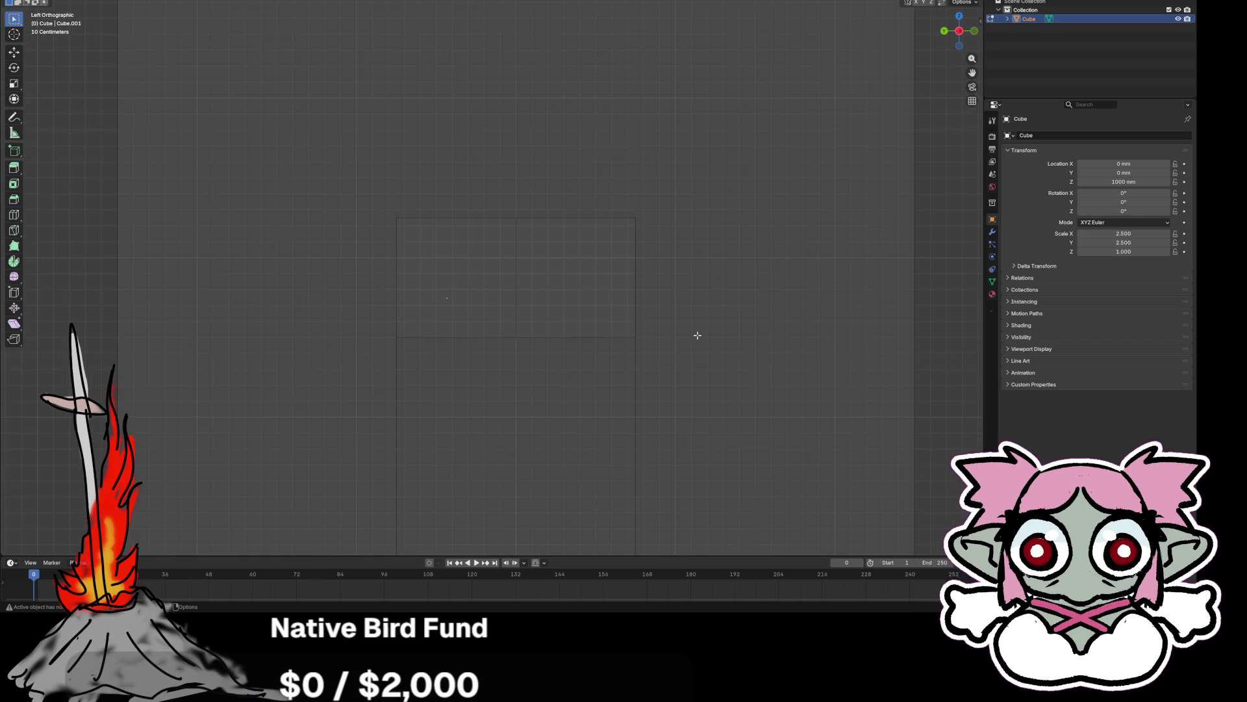
key("k")
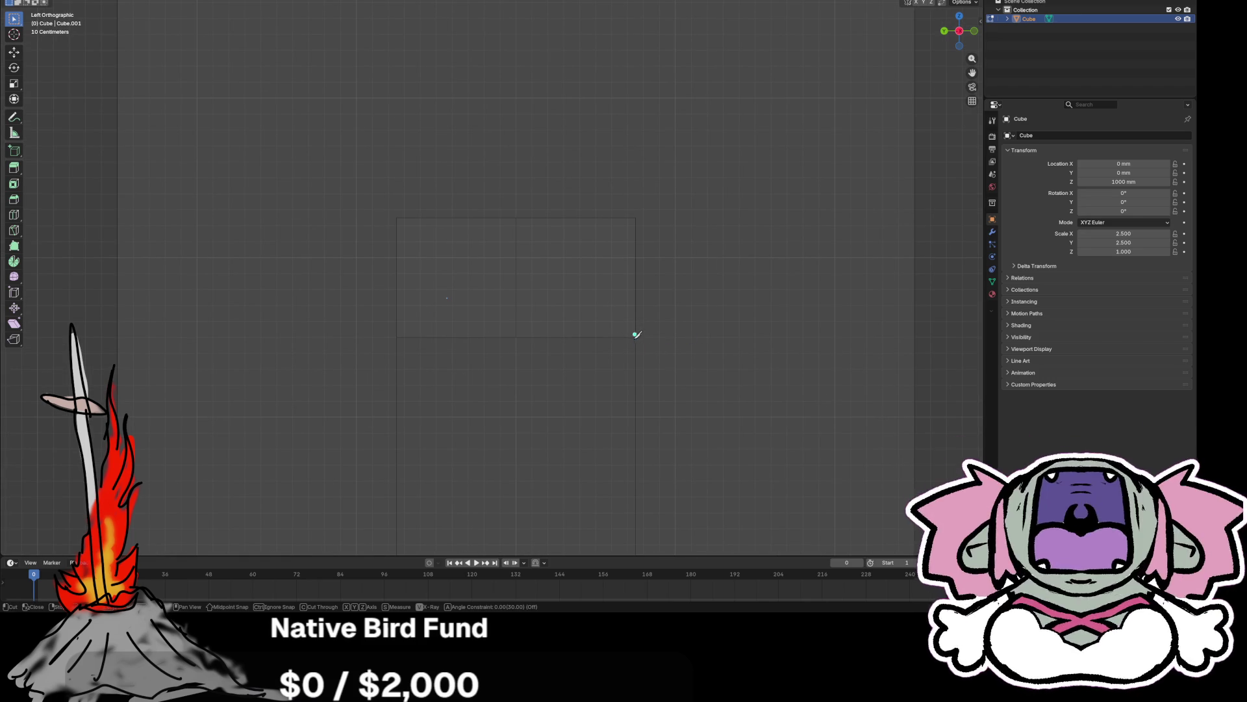
key("Escape")
mouse_move(637, 315)
middle_mouse_down()
mouse_move(626, 328)
mouse_move(615, 262)
mouse_move(563, 251)
middle_mouse_up()
left_click(610, 251)
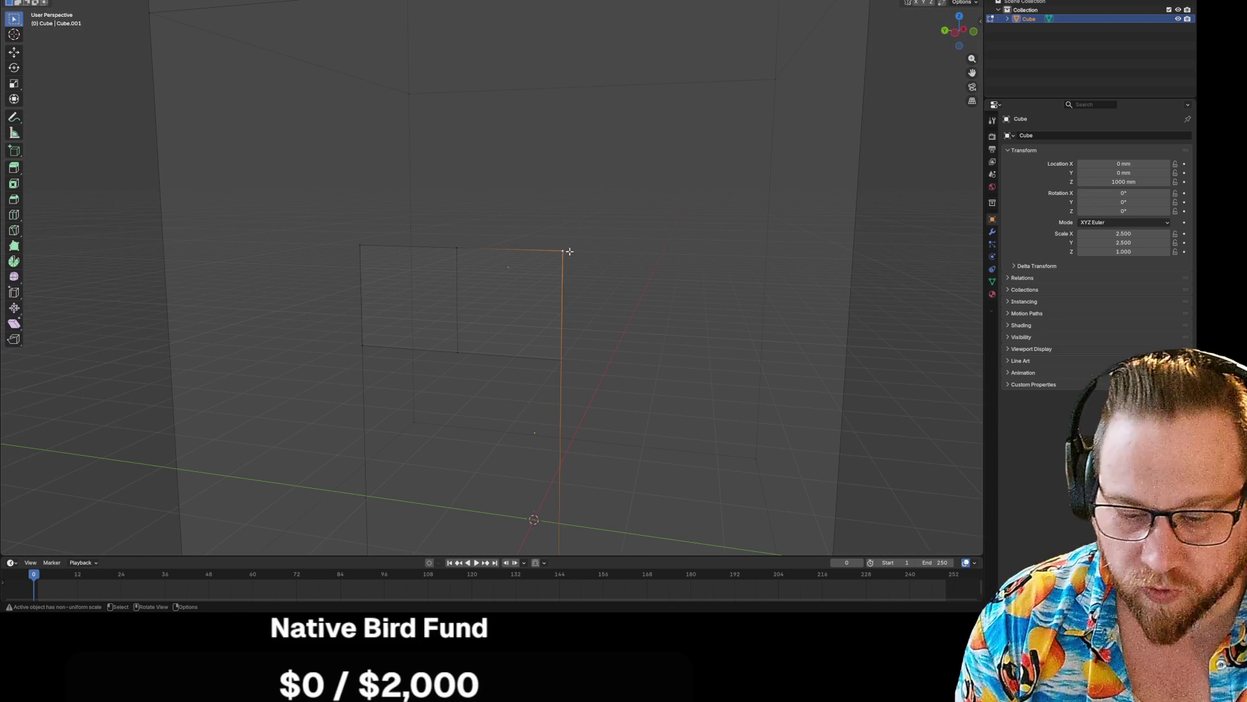
key("ctrl+shift+b")
scroll(565, 263, "up", 3)
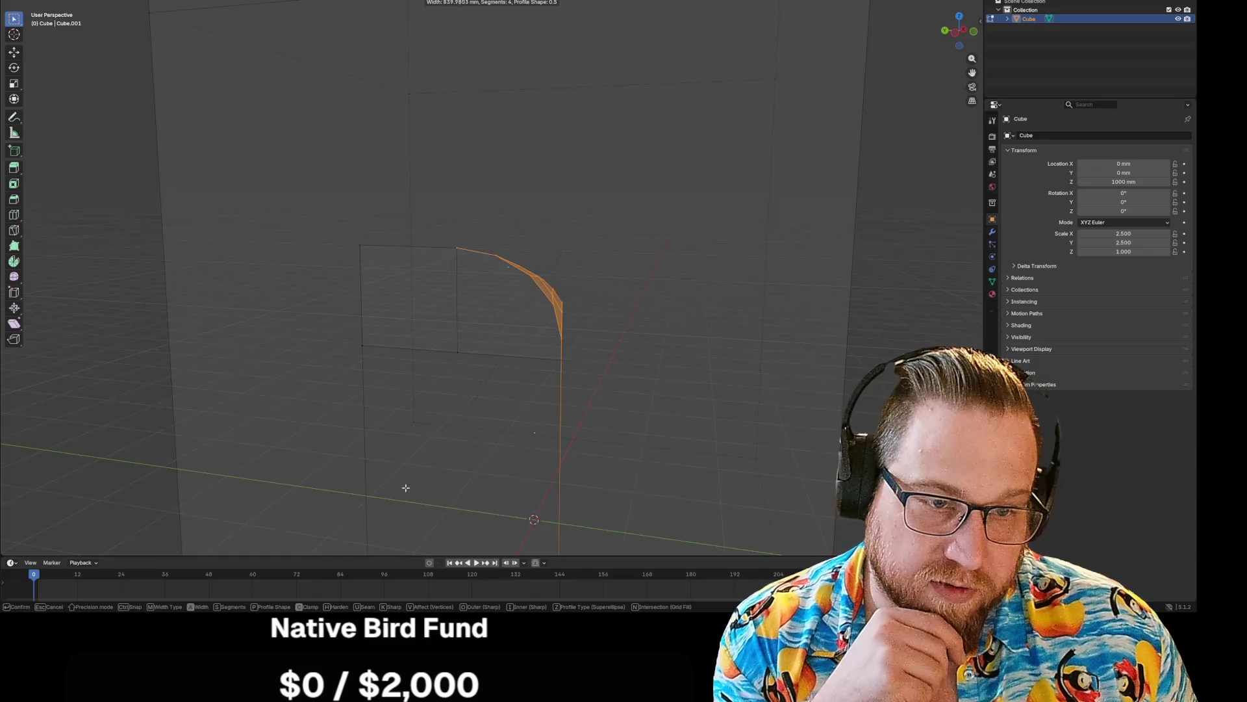
left_click(406, 487)
mouse_move(682, 314)
middle_mouse_down()
mouse_move(632, 329)
mouse_move(695, 282)
mouse_move(699, 304)
middle_mouse_up()
scroll(624, 293, "up", 5)
scroll(735, 275, "down", 2)
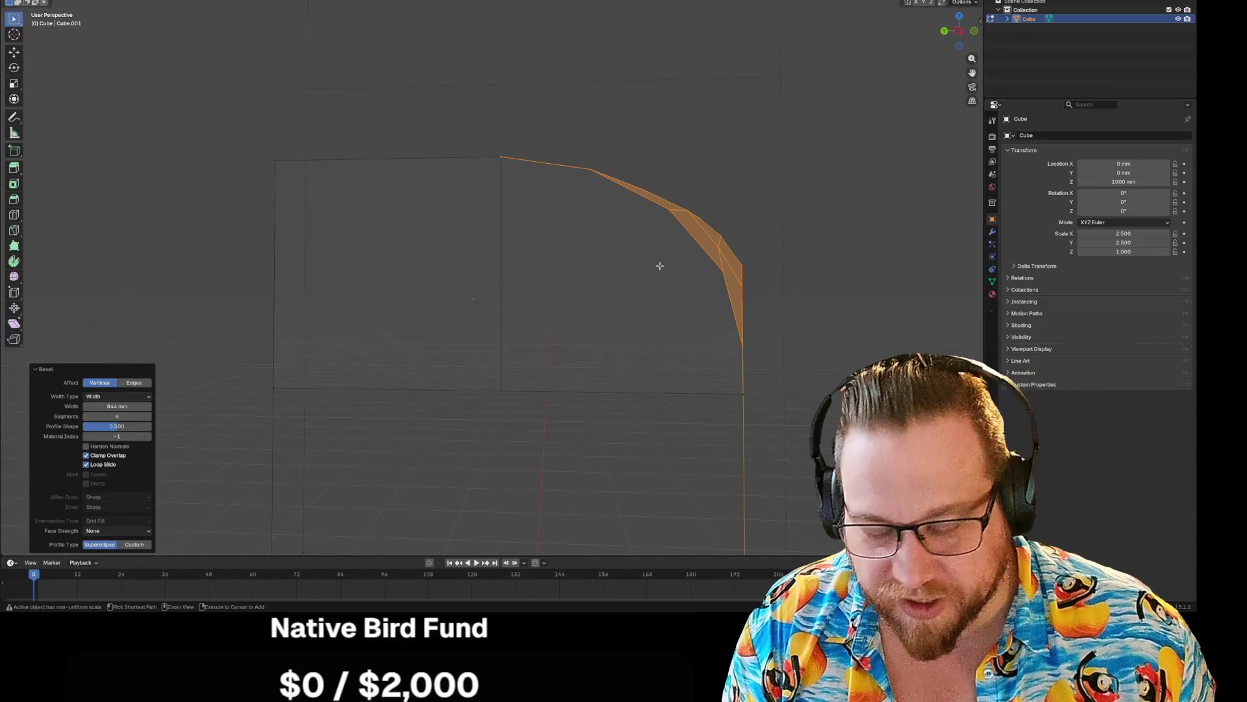
key("ctrl+z")
right_click(739, 153)
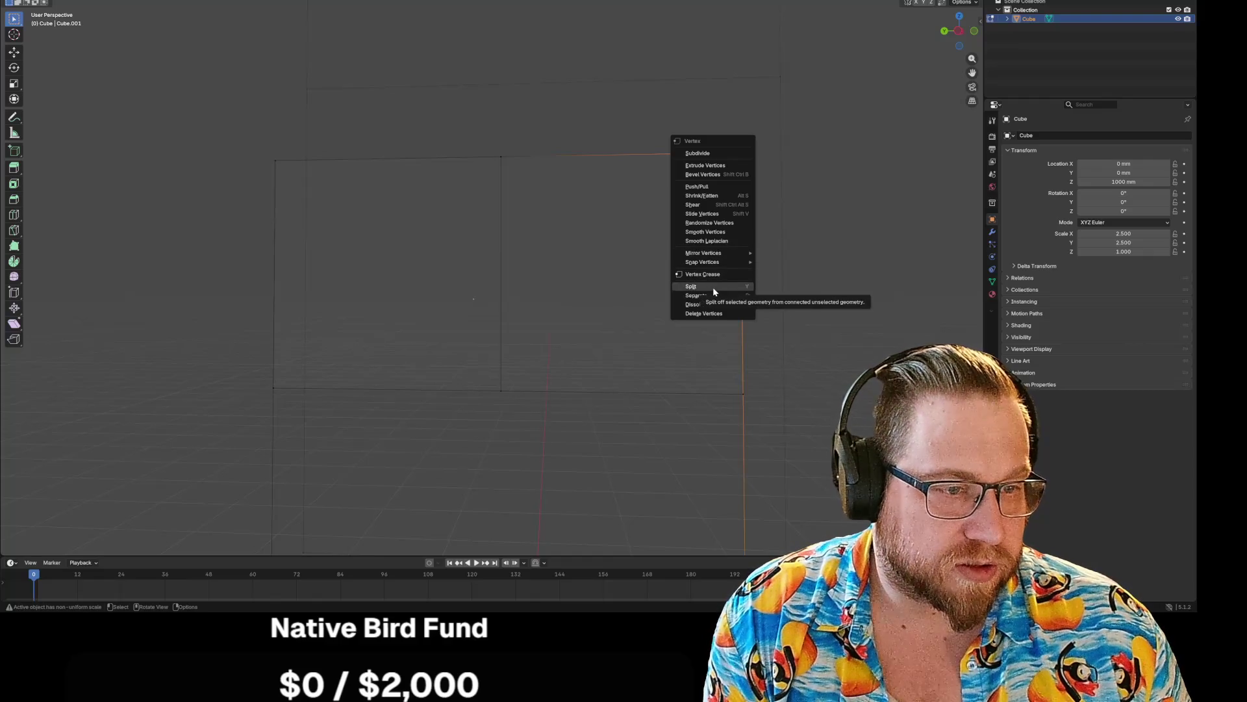
left_click(704, 361)
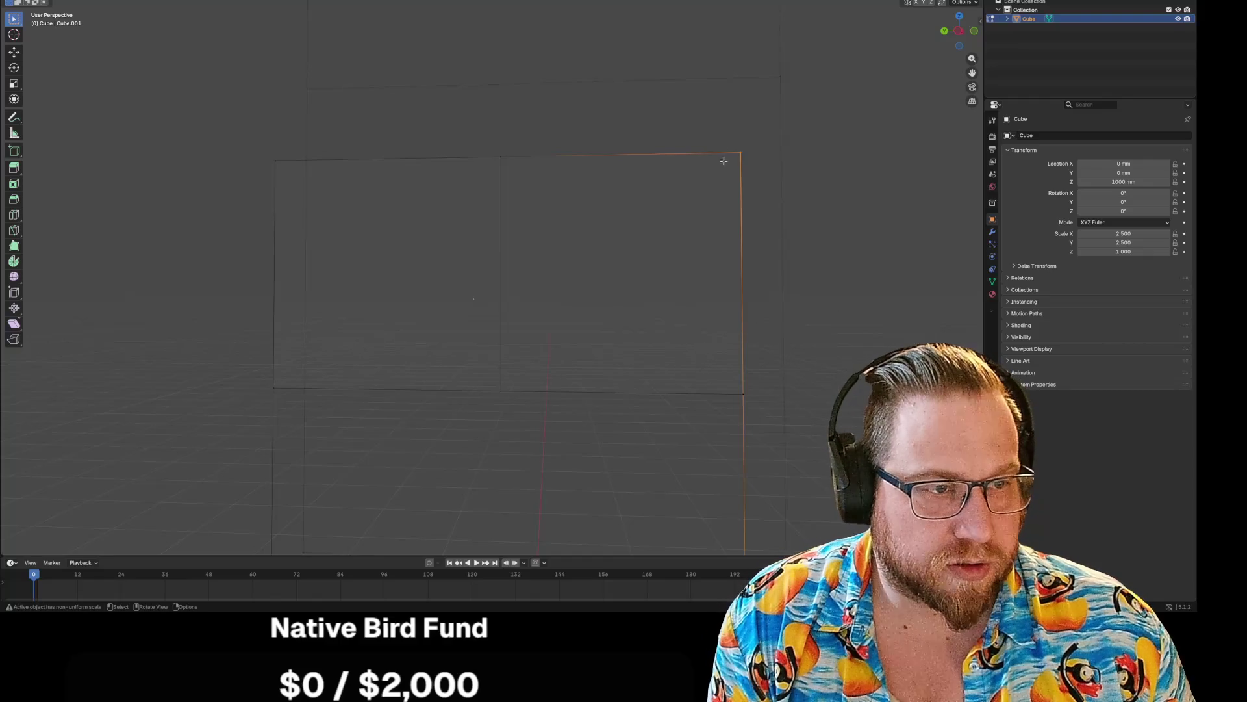
- Select the edges around the doorway top and merge their vertices by distance
right_click(743, 155)
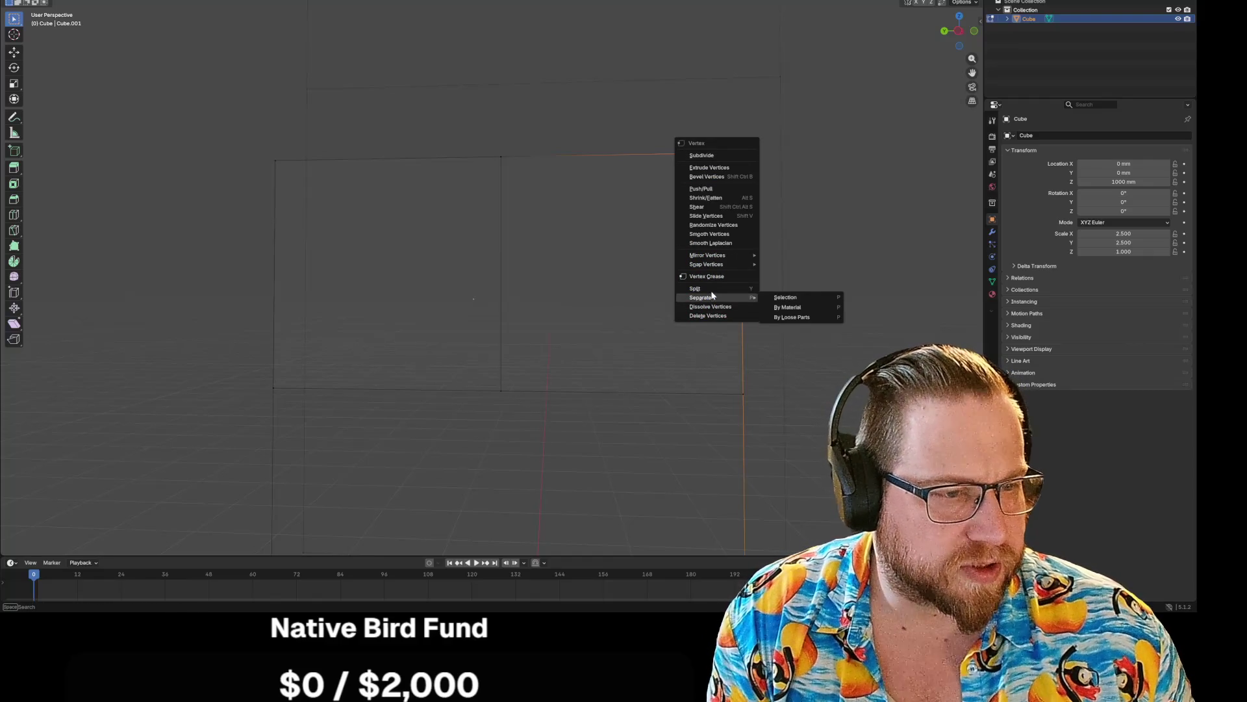
left_click_drag(448, 83, 797, 253)
right_click(610, 214)
mouse_move(610, 218)
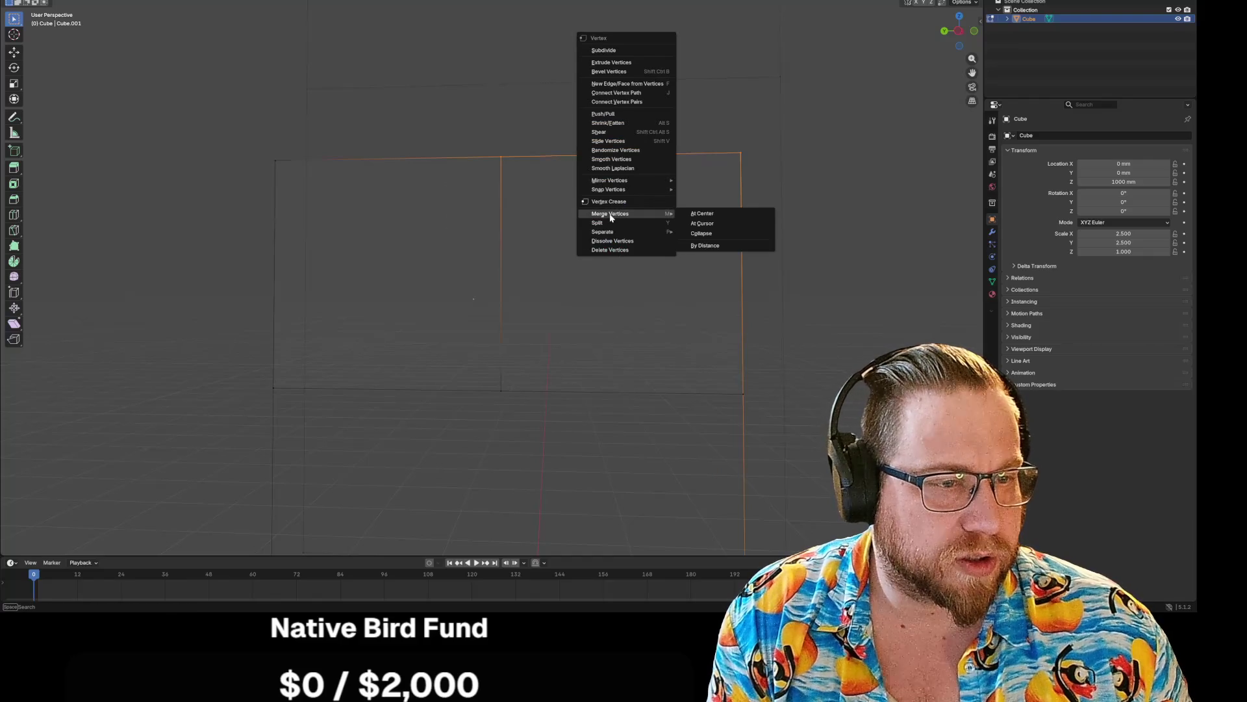
left_click(729, 246)
- Check the corner and middle vertices one by one through their vertex context menus
left_click_drag(700, 125, 774, 187)
right_click(734, 187)
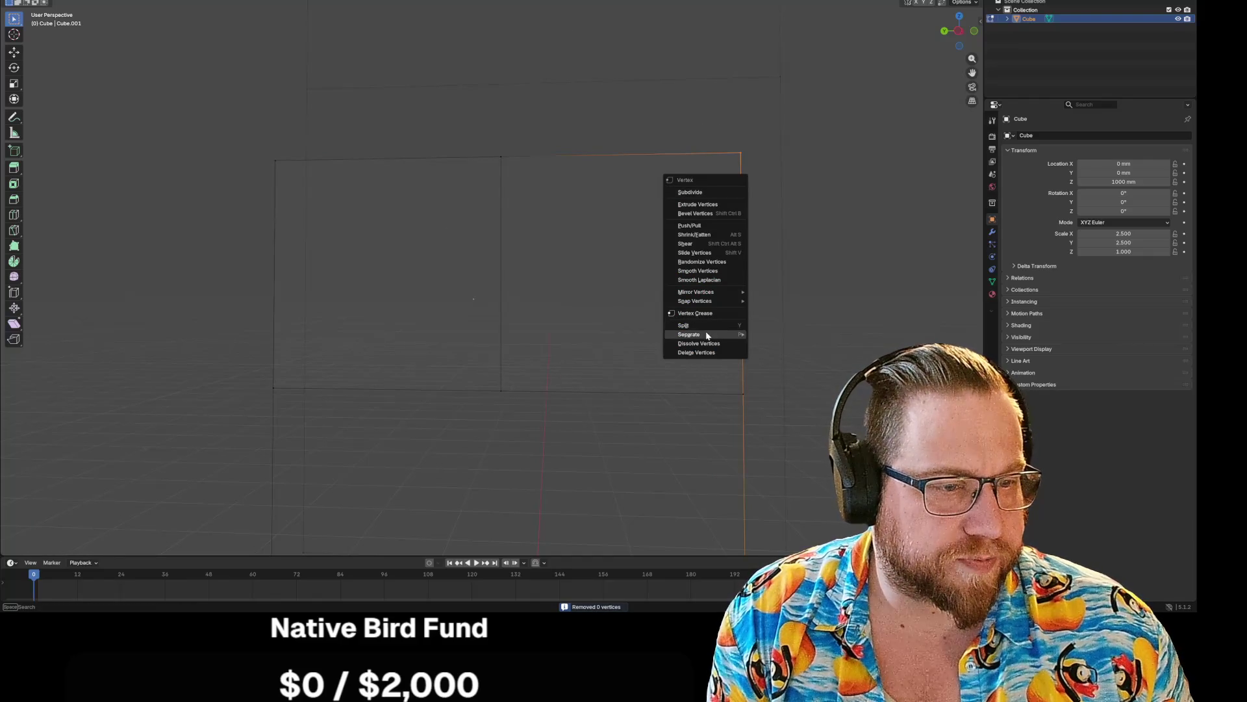
left_click(741, 391)
right_click(706, 532)
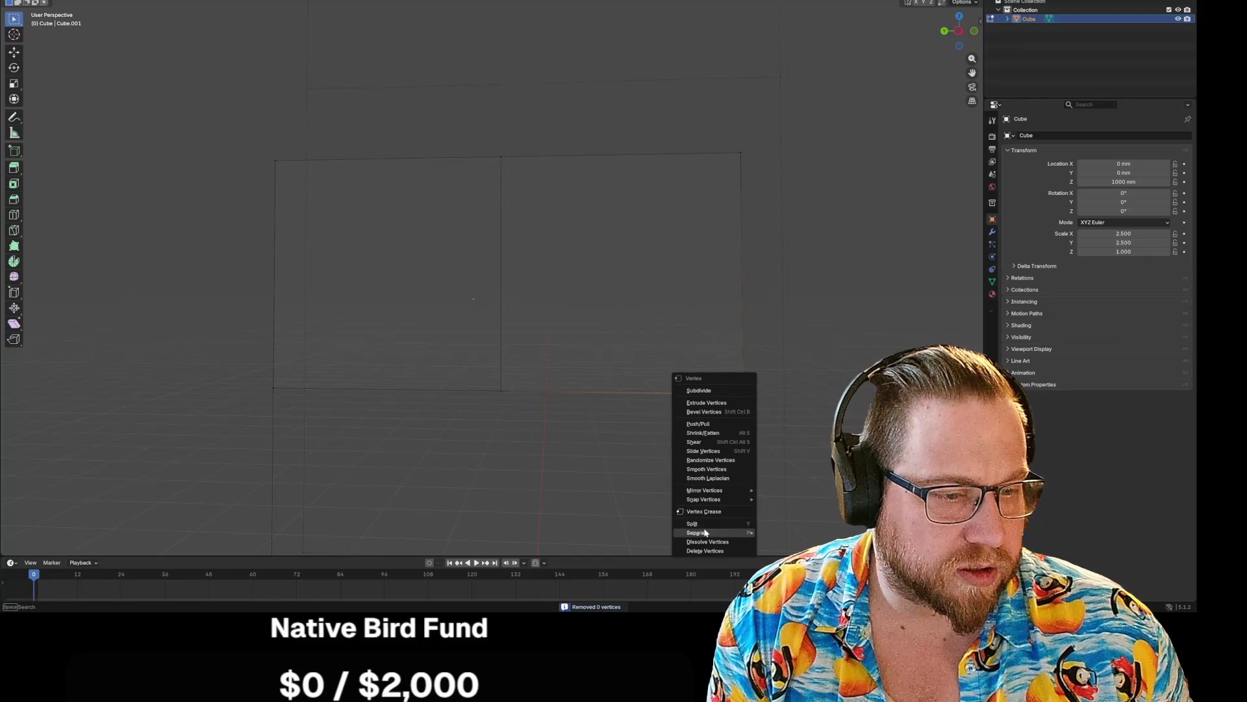
left_click(502, 391)
right_click(509, 386)
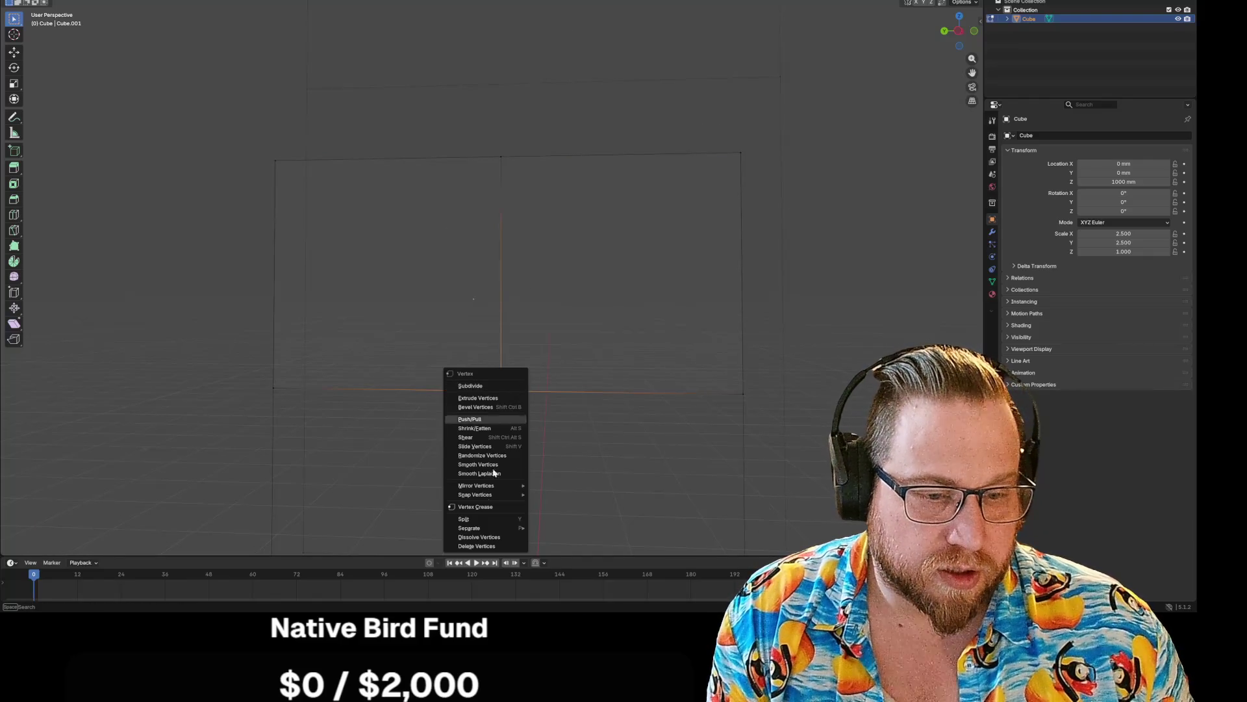
left_click(501, 157)
right_click(496, 159)
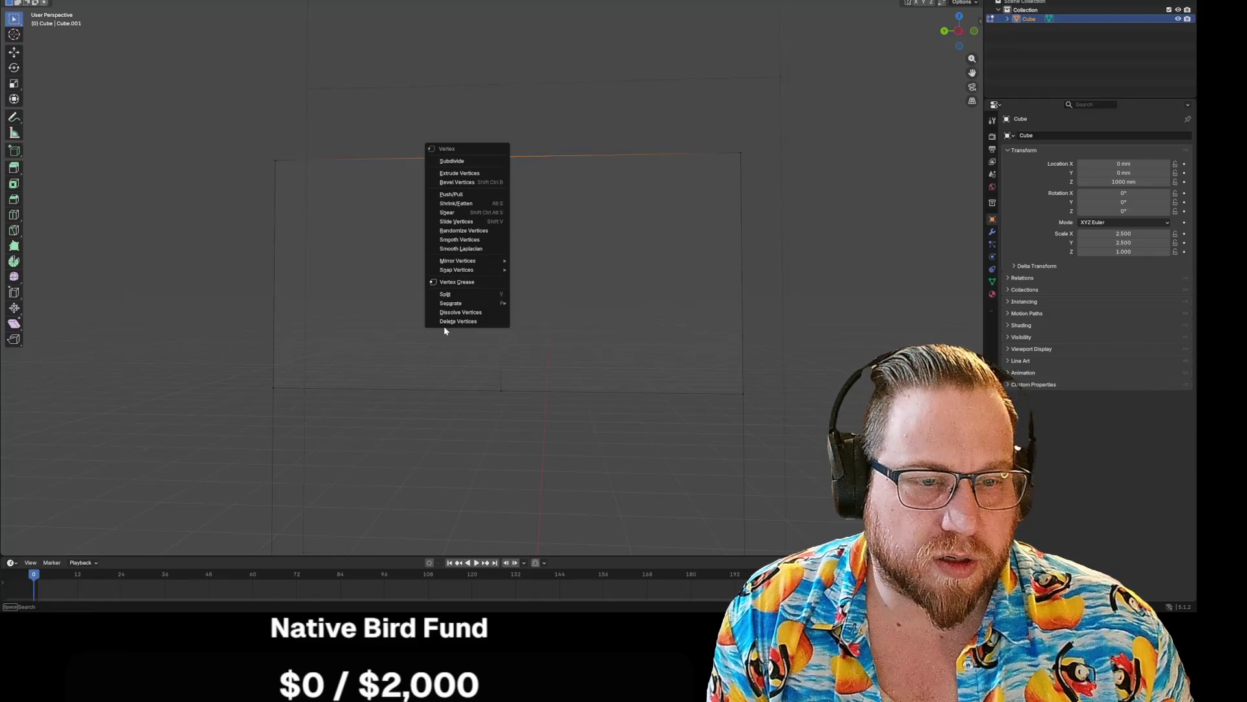
left_click_drag(228, 126, 340, 251)
mouse_move(674, 331)
left_mouse_down()
mouse_move(716, 404)
mouse_move(747, 405)
left_mouse_up()
right_click(747, 399)
left_click(704, 529)
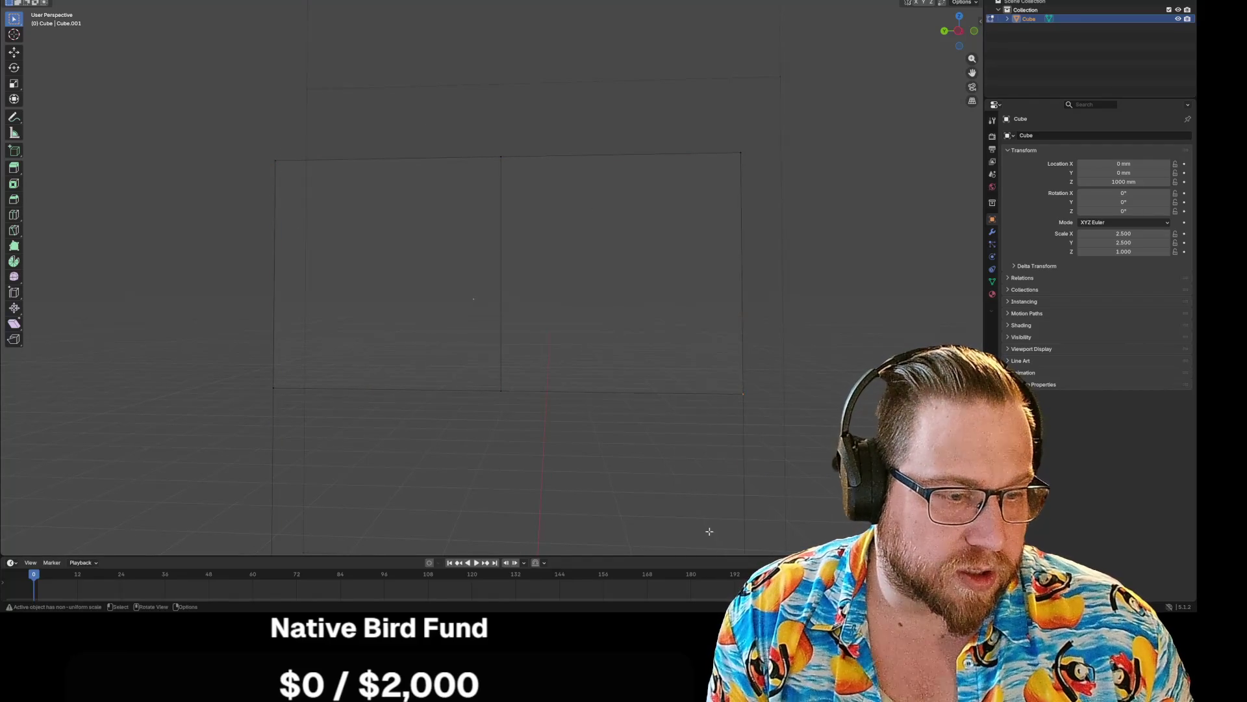
- Merge the bottom-right corner's duplicate vertex by distance at 0.1 mm, then deselect everything
left_click(743, 373)
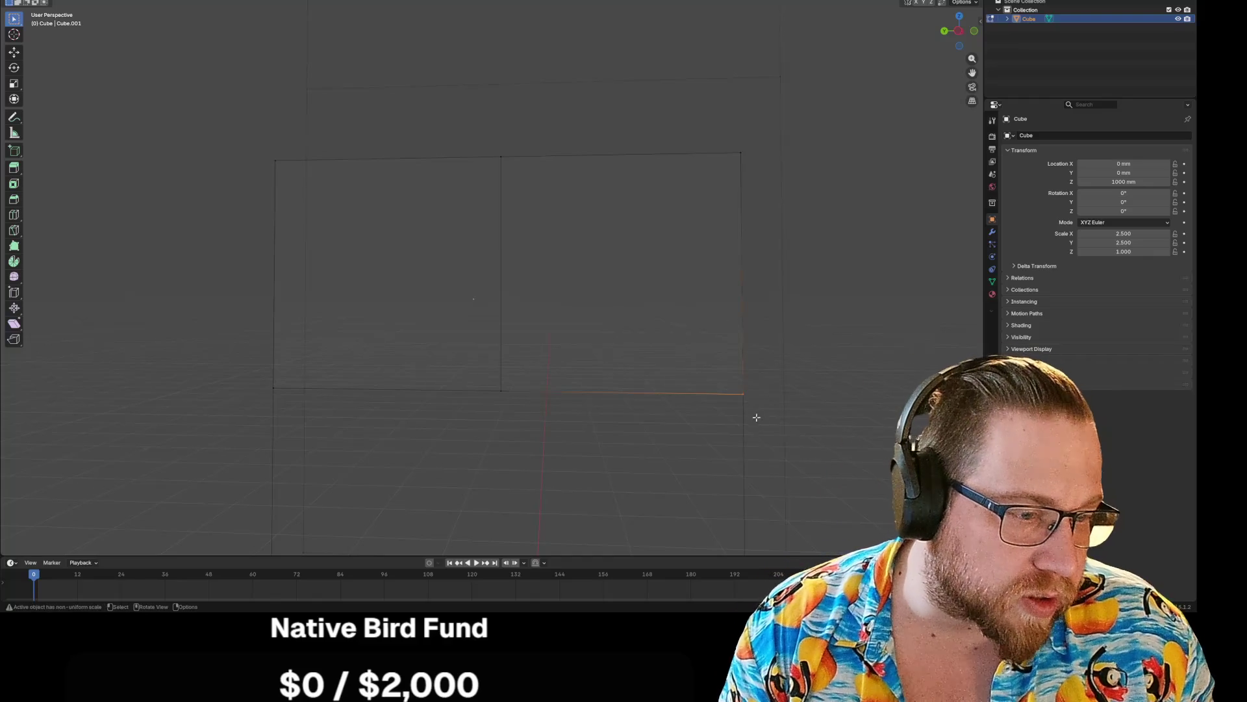
right_click(764, 420)
mouse_move(717, 407)
left_click(817, 435)
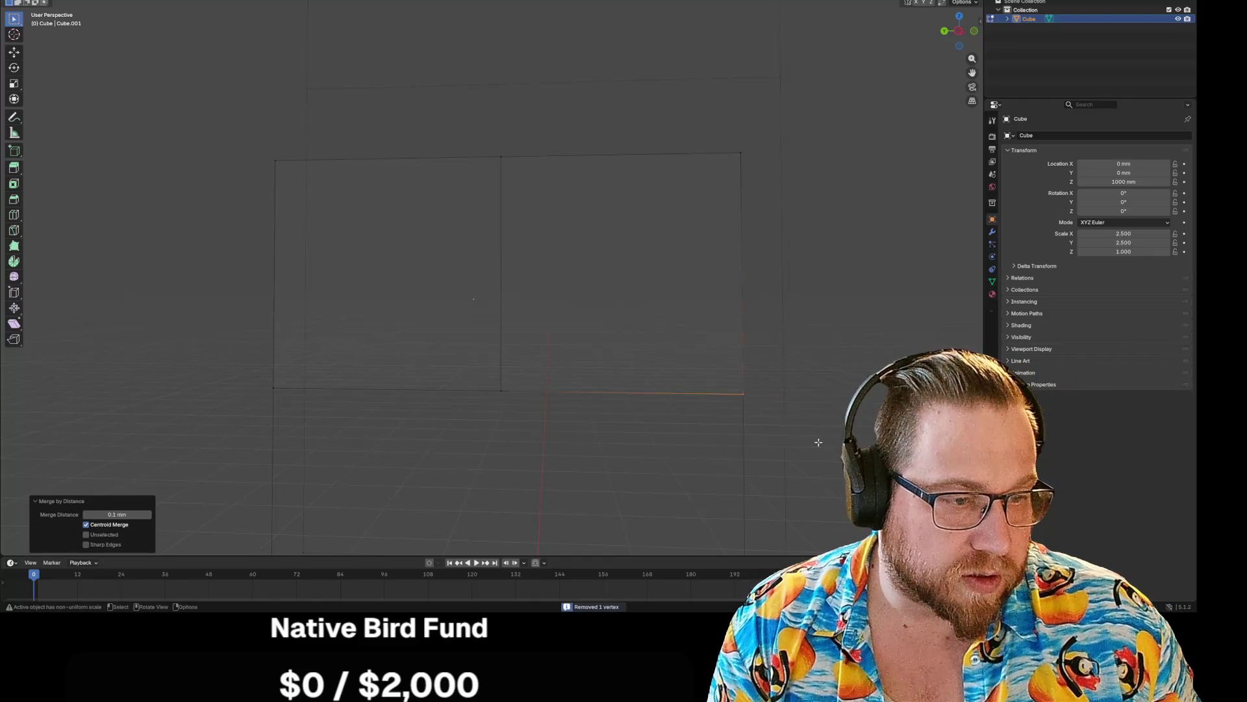
left_click(740, 155)
right_click(718, 170)
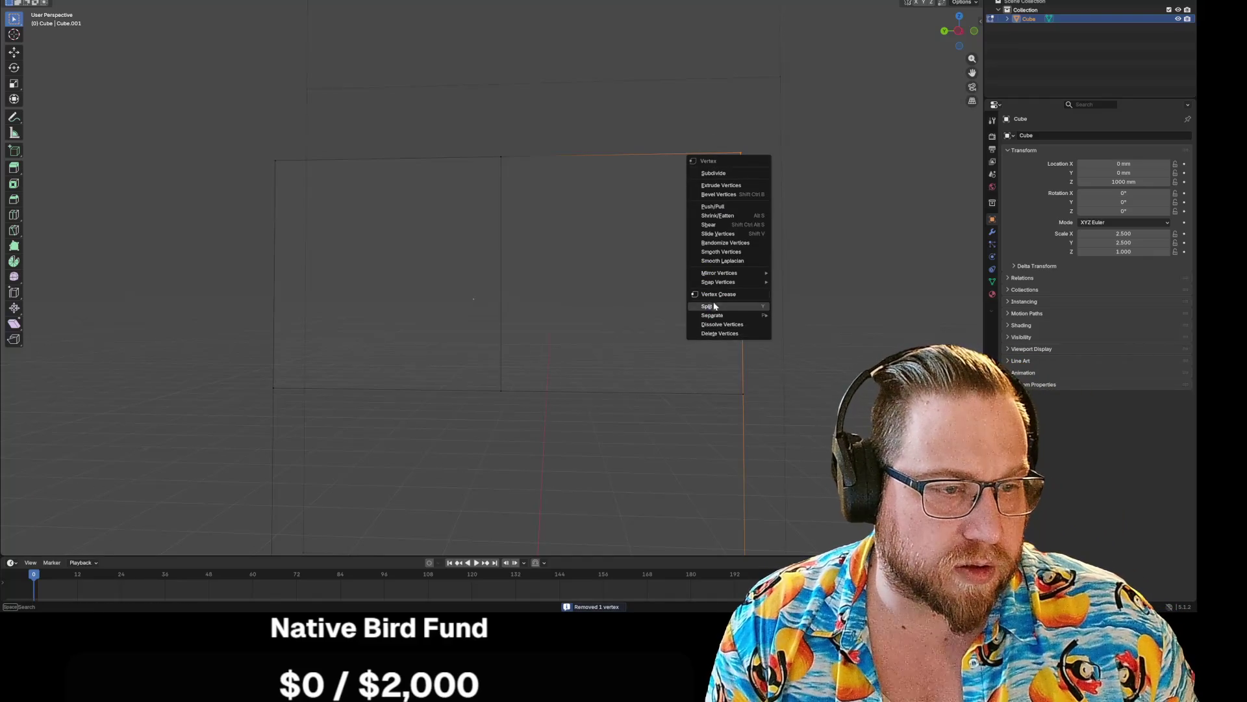
left_click(736, 251)
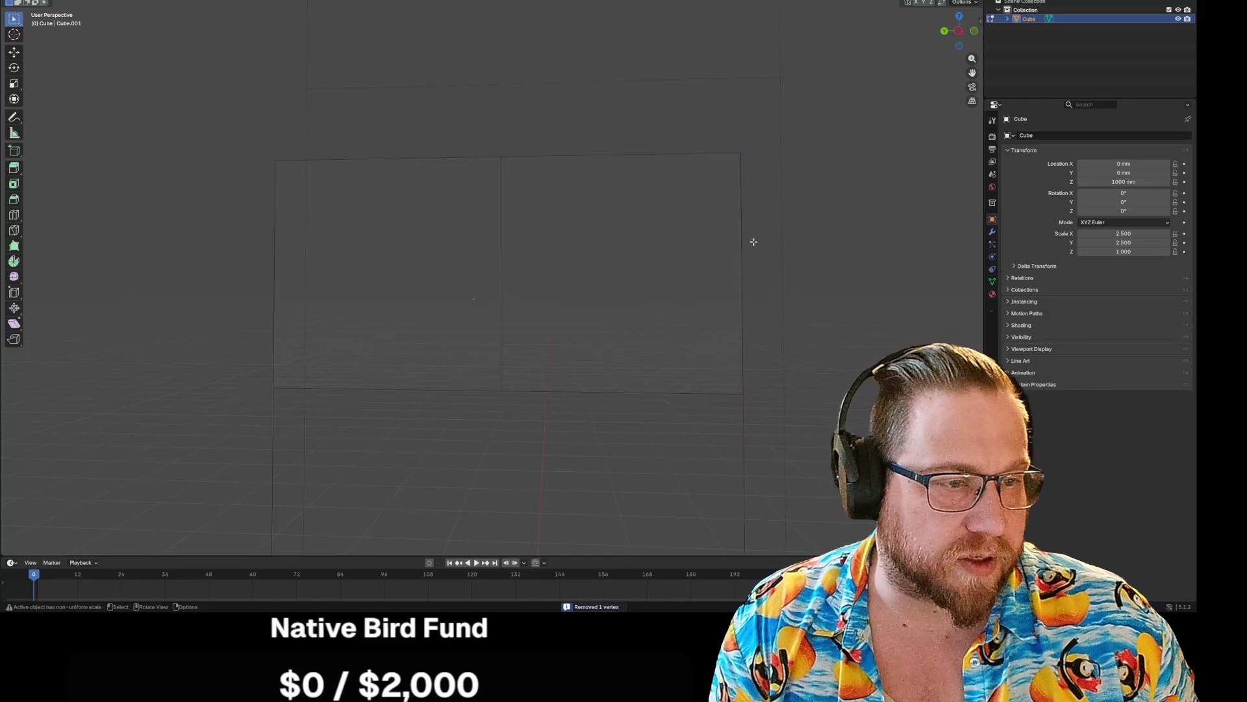
mouse_move(858, 301)
middle_mouse_down()
mouse_move(831, 307)
mouse_move(807, 278)
middle_mouse_up()
left_click(639, 190)
left_click(646, 184)
mouse_move(657, 195)
middle_mouse_down()
mouse_move(733, 246)
mouse_move(747, 180)
middle_mouse_up()
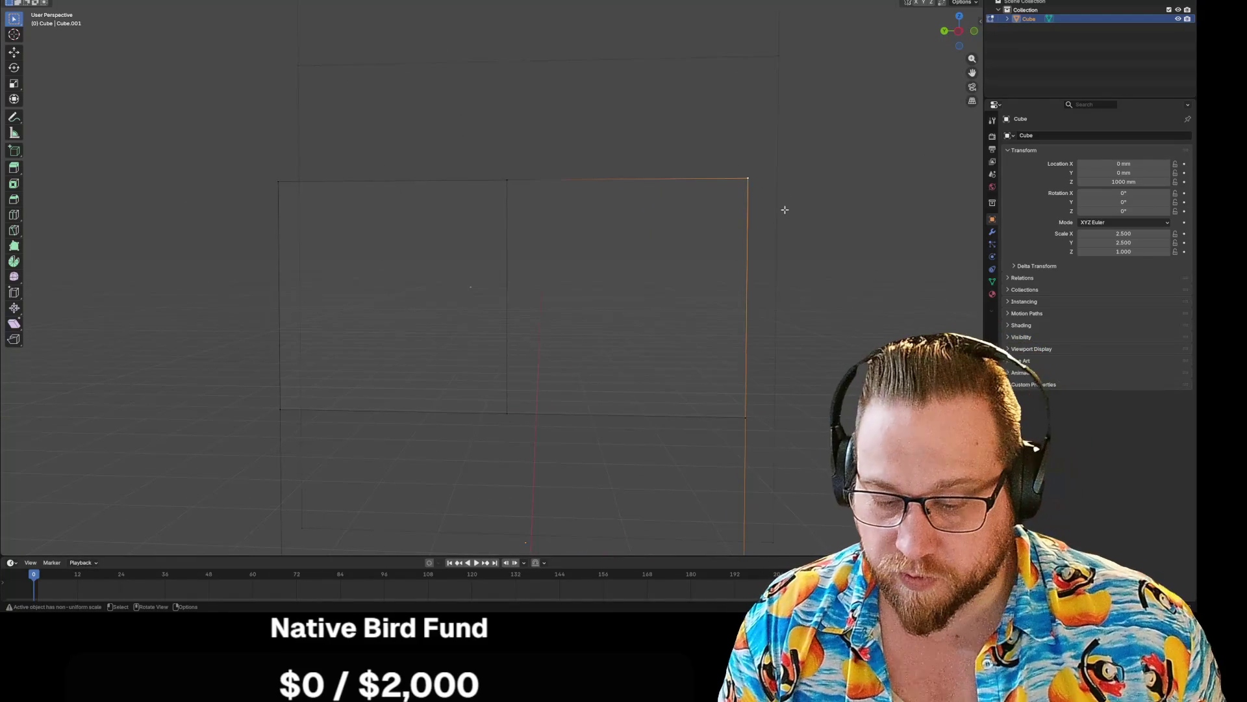
key("ctrl+shift+b")
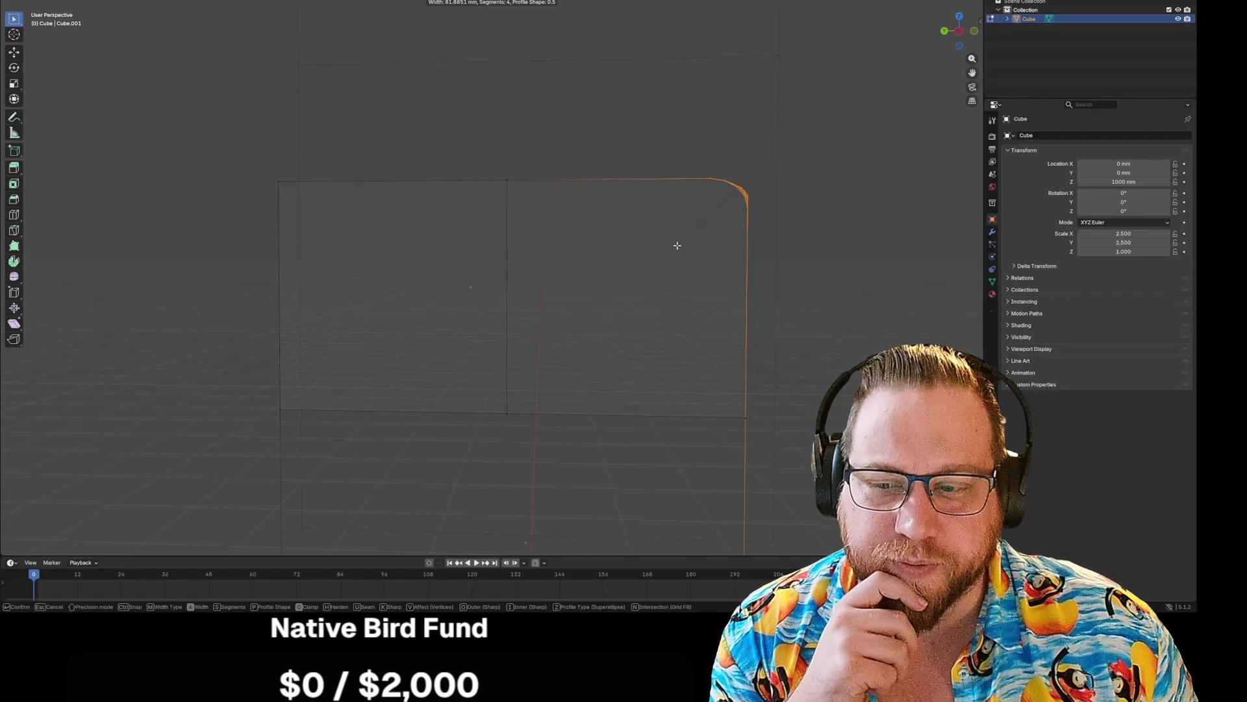
left_click(637, 353)
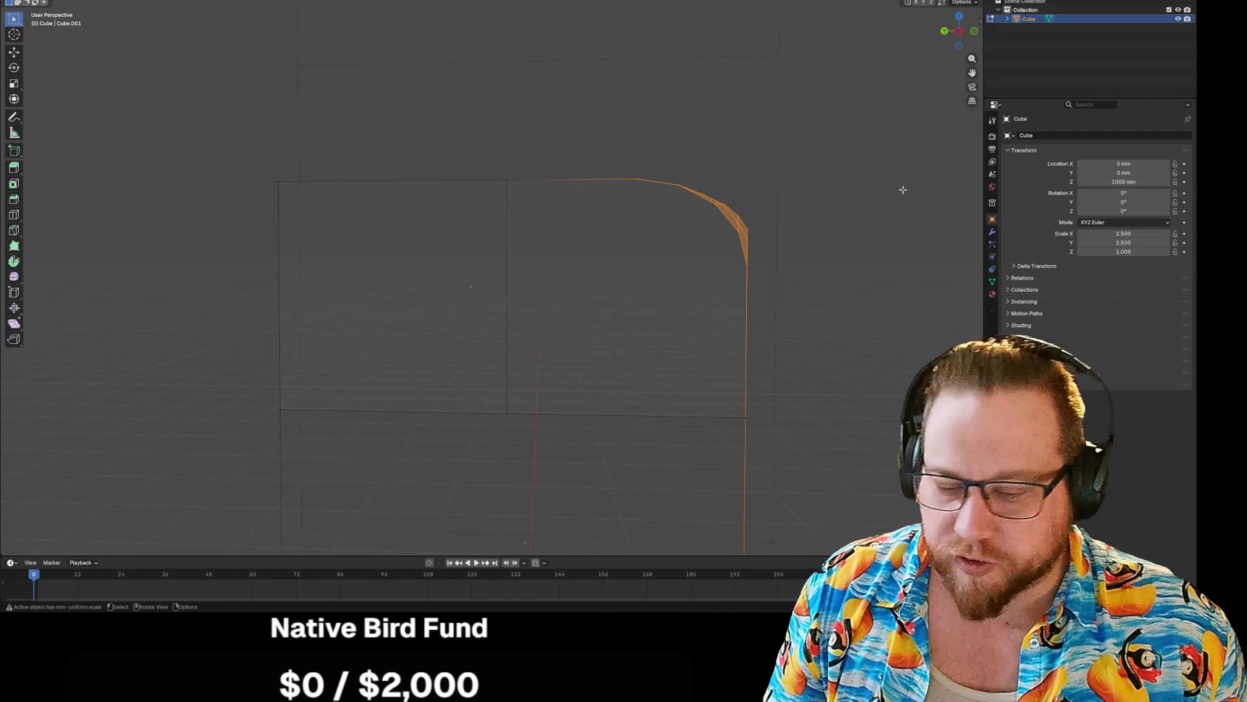
key("ctrl+z")
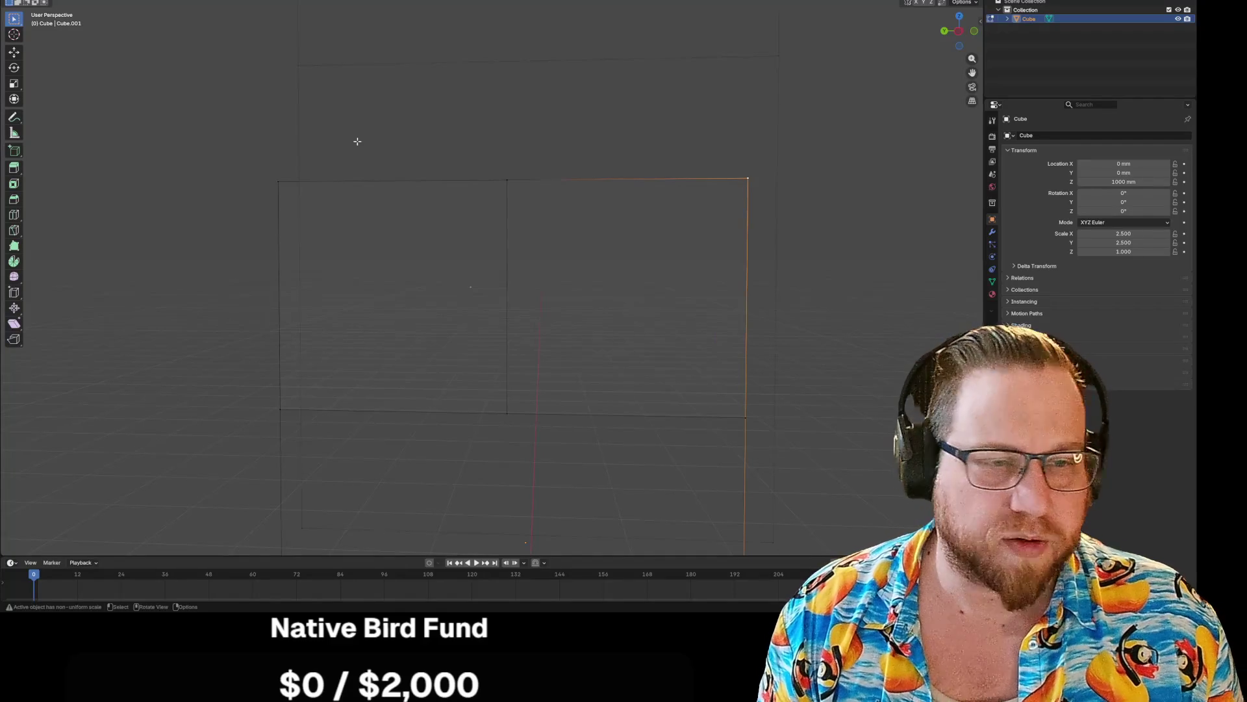
middle_click_drag(838, 145, 816, 148)
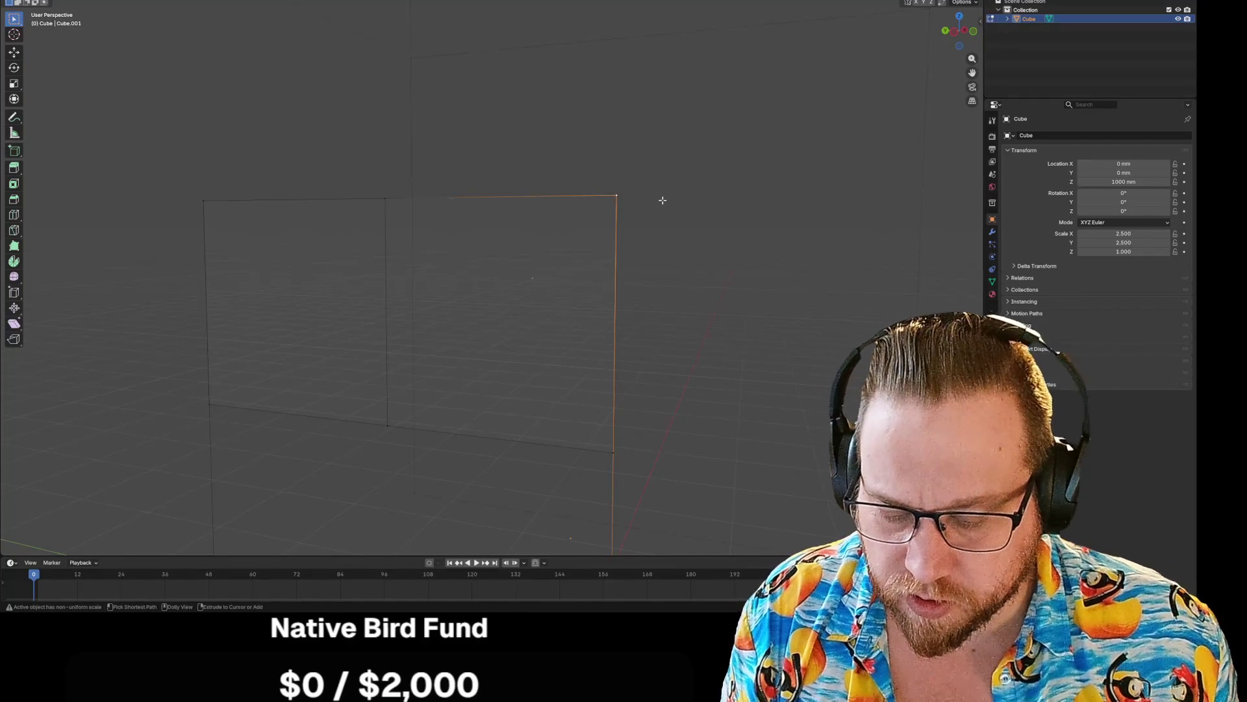
key("ctrl+b")
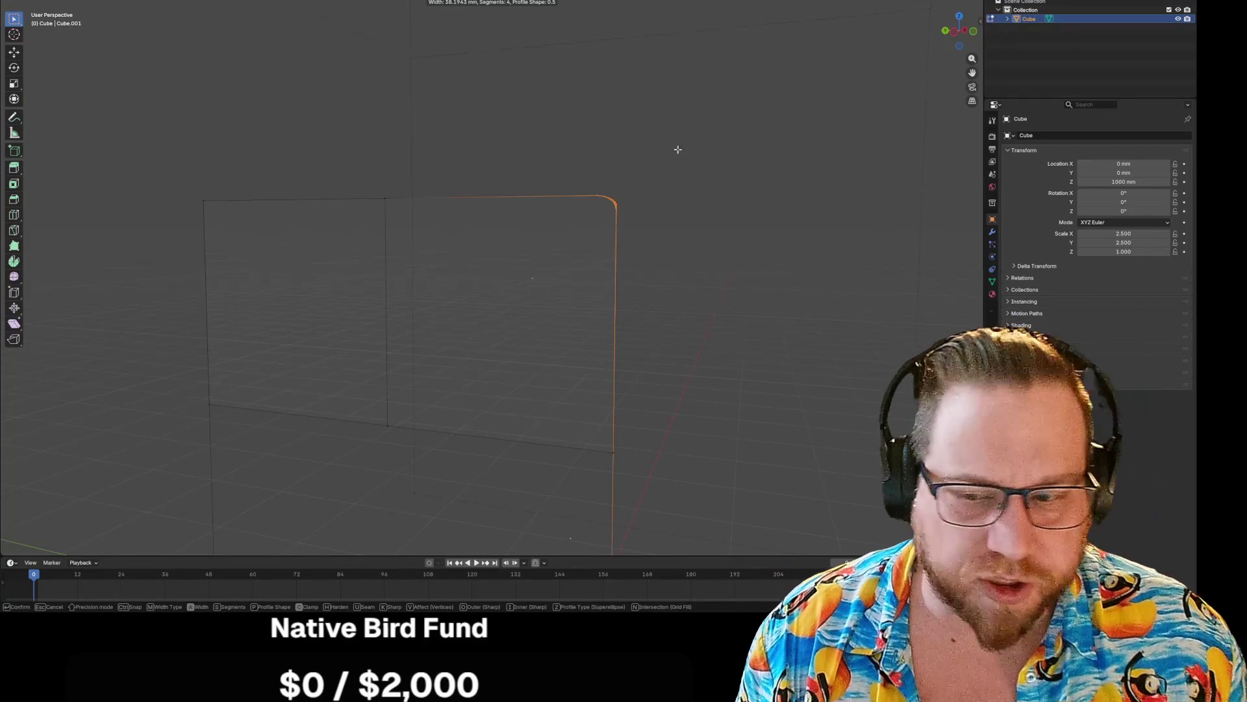
left_click(676, 147)
key("ctrl+z")
left_click(711, 197)
key("ctrl+z")
left_click(662, 262)
left_click(614, 258)
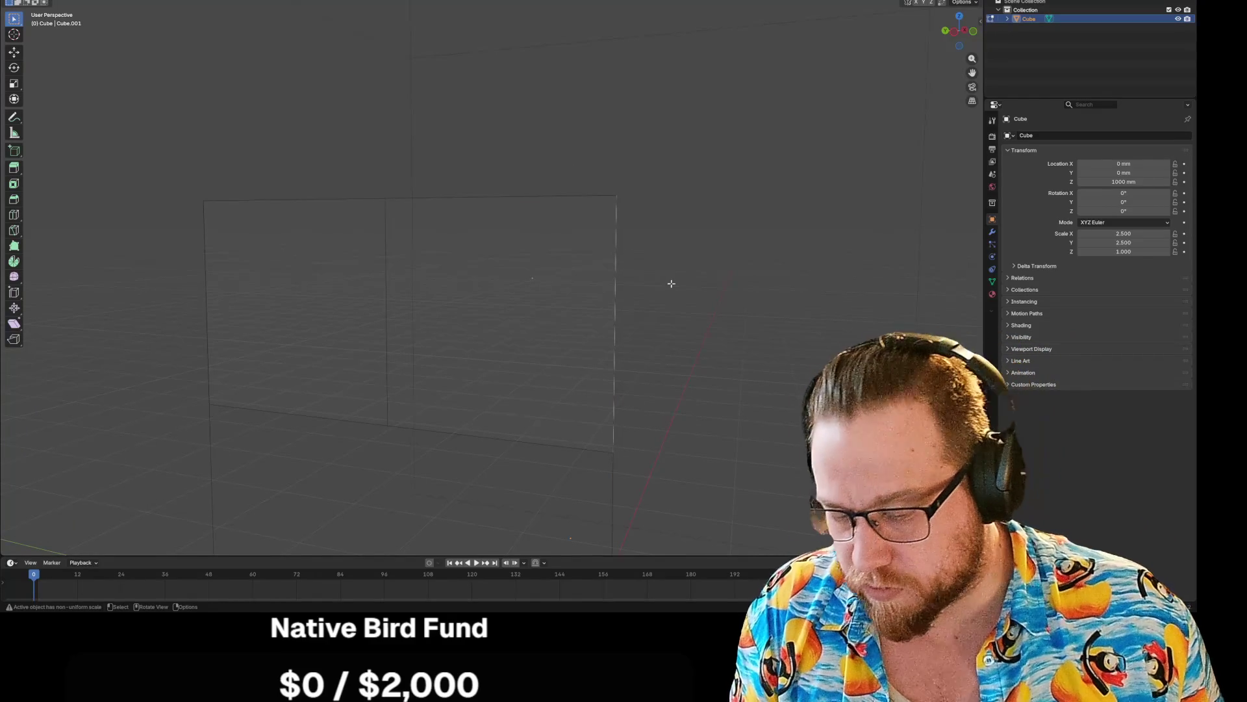
key("ctrl+b")
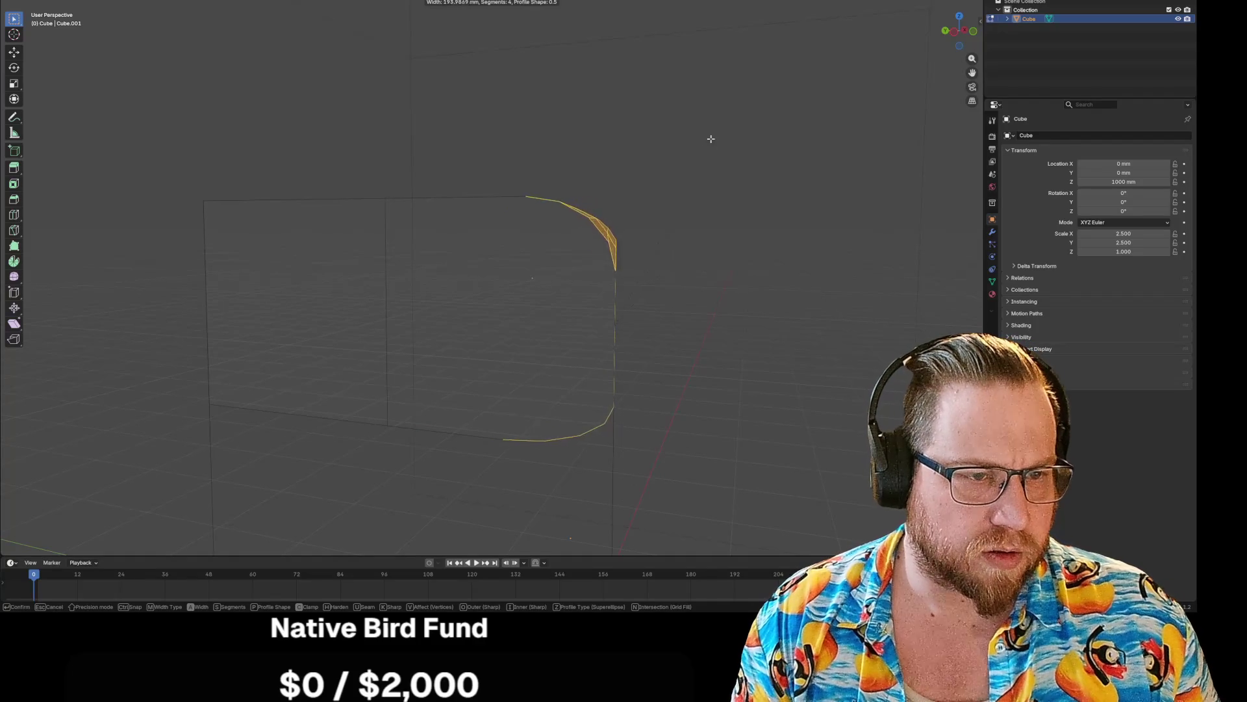
left_click(669, 255)
key("ctrl+z")
key("b")
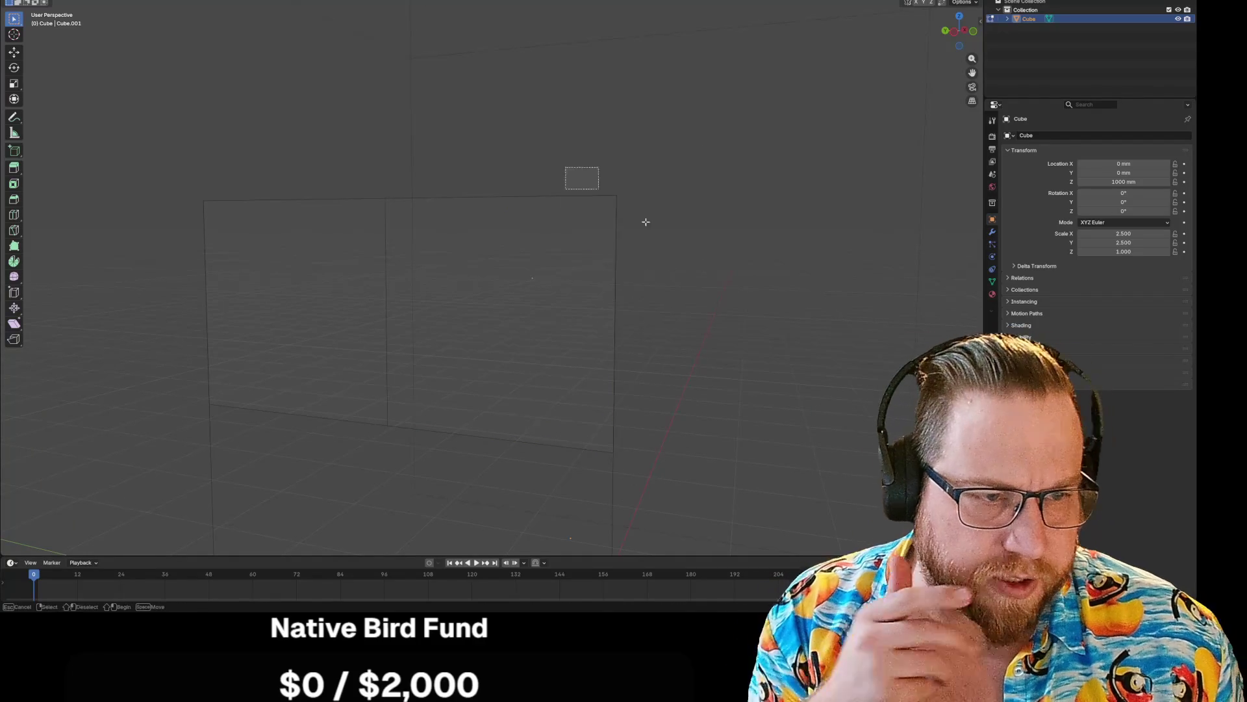
mouse_move(688, 254)
middle_mouse_down()
mouse_move(632, 254)
mouse_move(651, 249)
mouse_move(654, 195)
mouse_move(673, 200)
mouse_move(654, 245)
mouse_move(657, 312)
mouse_move(654, 298)
mouse_move(584, 290)
mouse_move(622, 295)
middle_mouse_up()
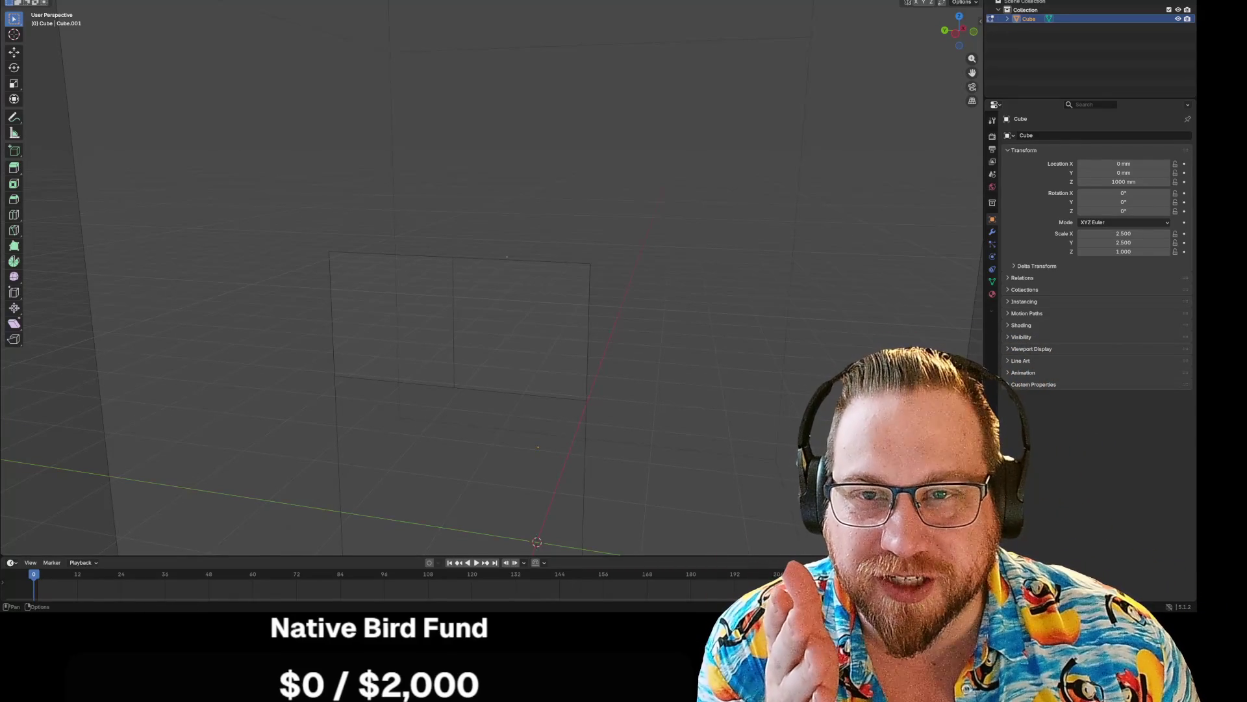
key("shift+a")
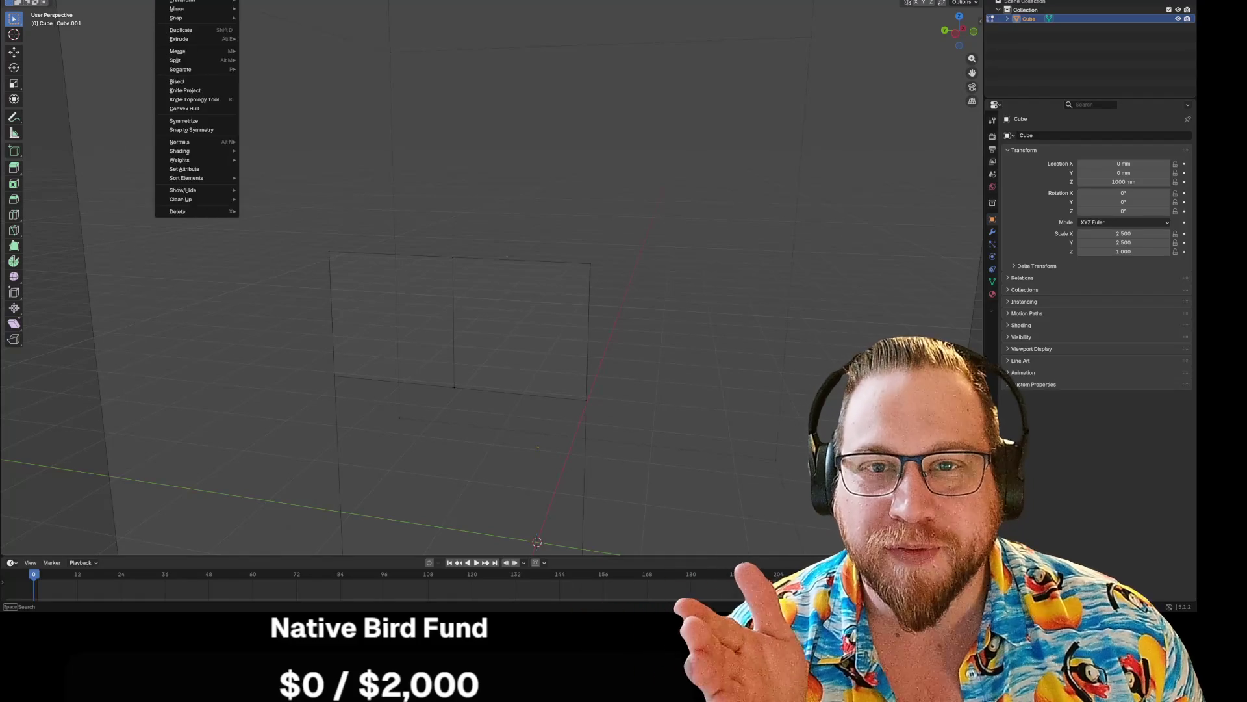
mouse_move(170, 1)
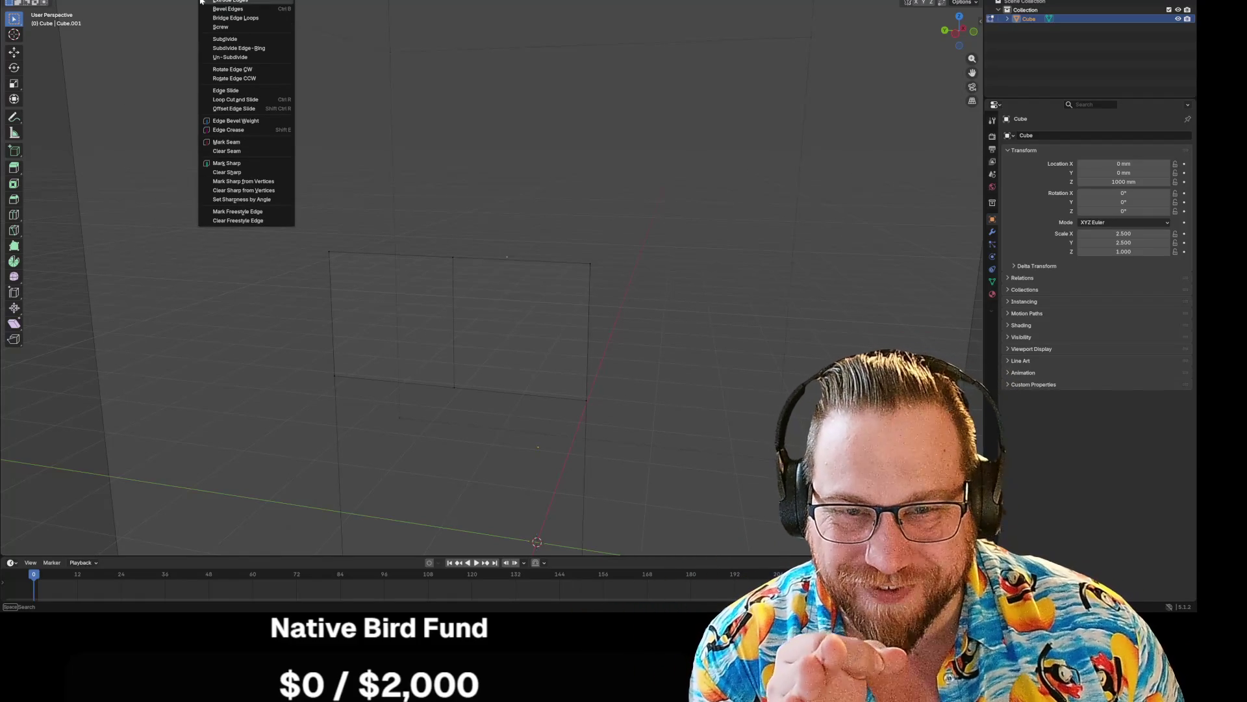
key("Escape")
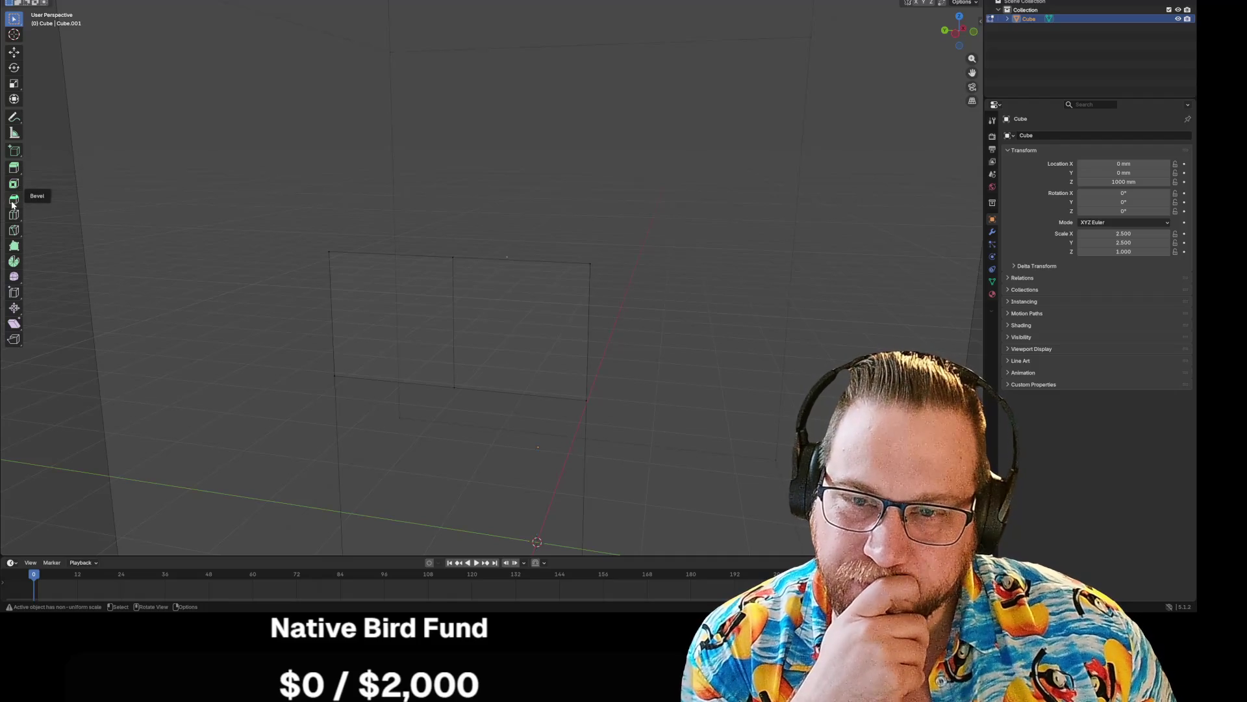
- Bevel the plane's top-right corner with the Bevel tool, increasing its width and profile shape
left_click(13, 201)
left_click_drag(578, 238, 642, 289)
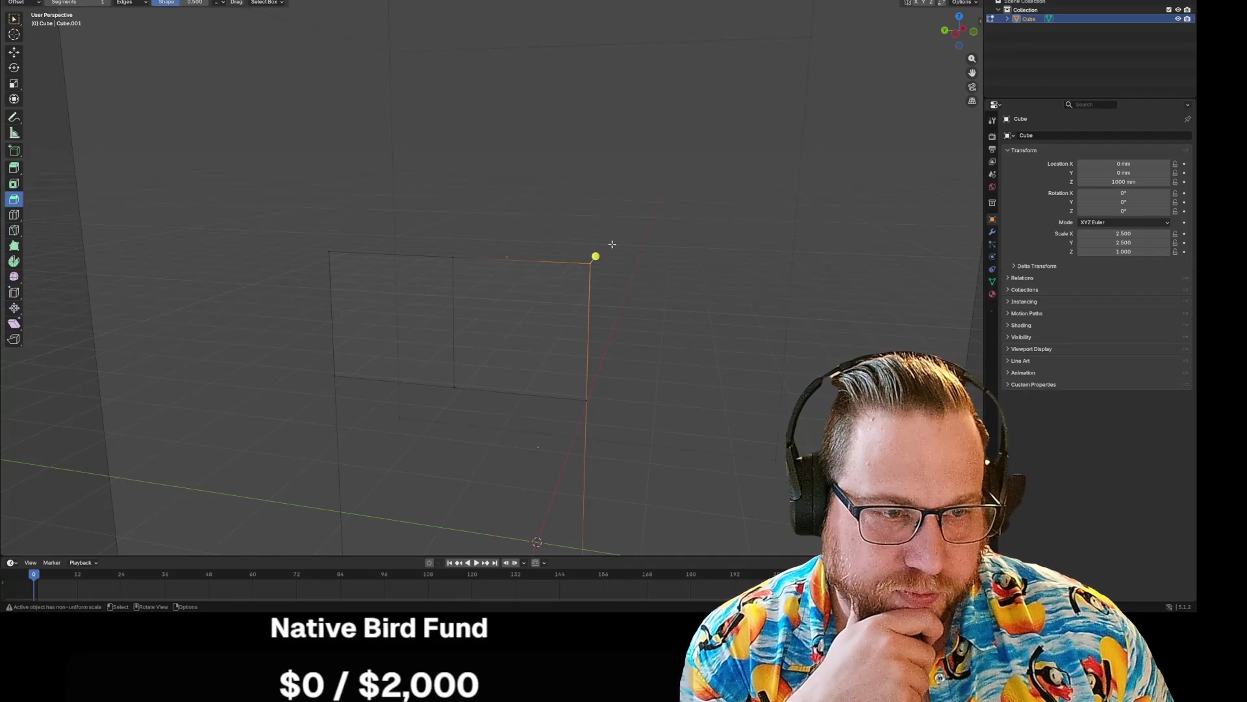
mouse_move(596, 256)
left_mouse_down()
mouse_move(576, 273)
mouse_move(642, 209)
left_mouse_up()
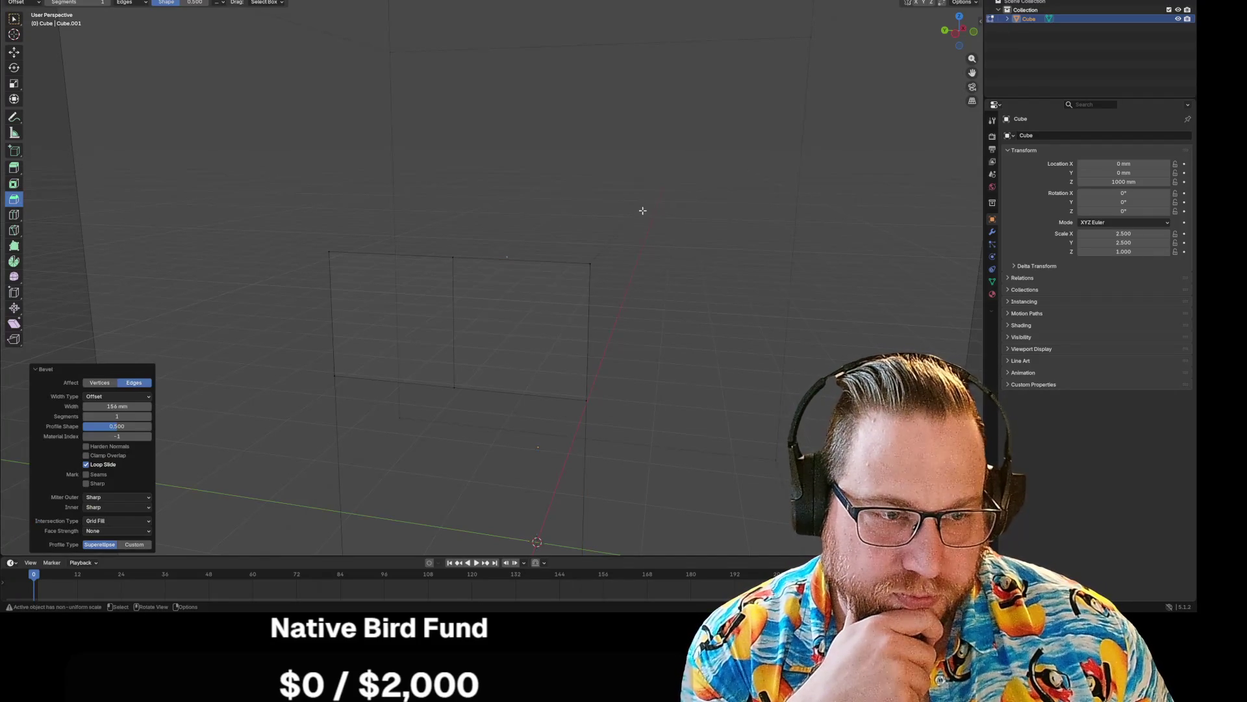
left_click_drag(141, 404, 205, 404)
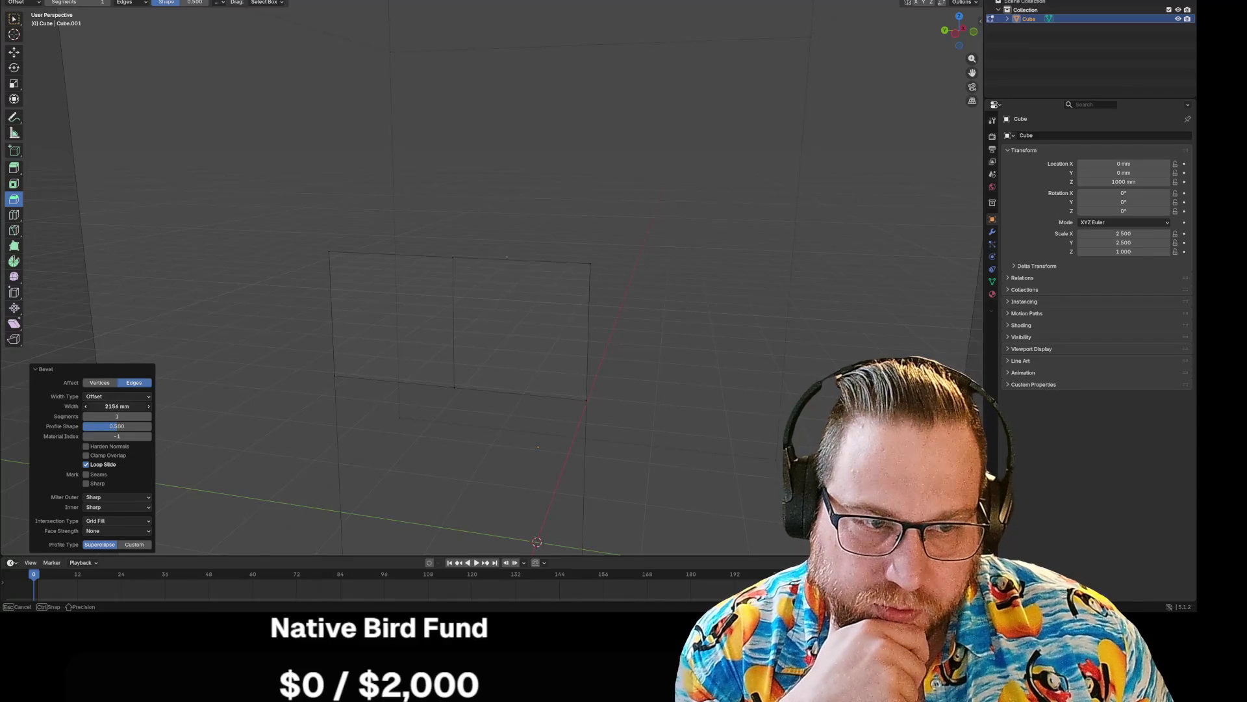
left_click_drag(104, 426, 112, 426)
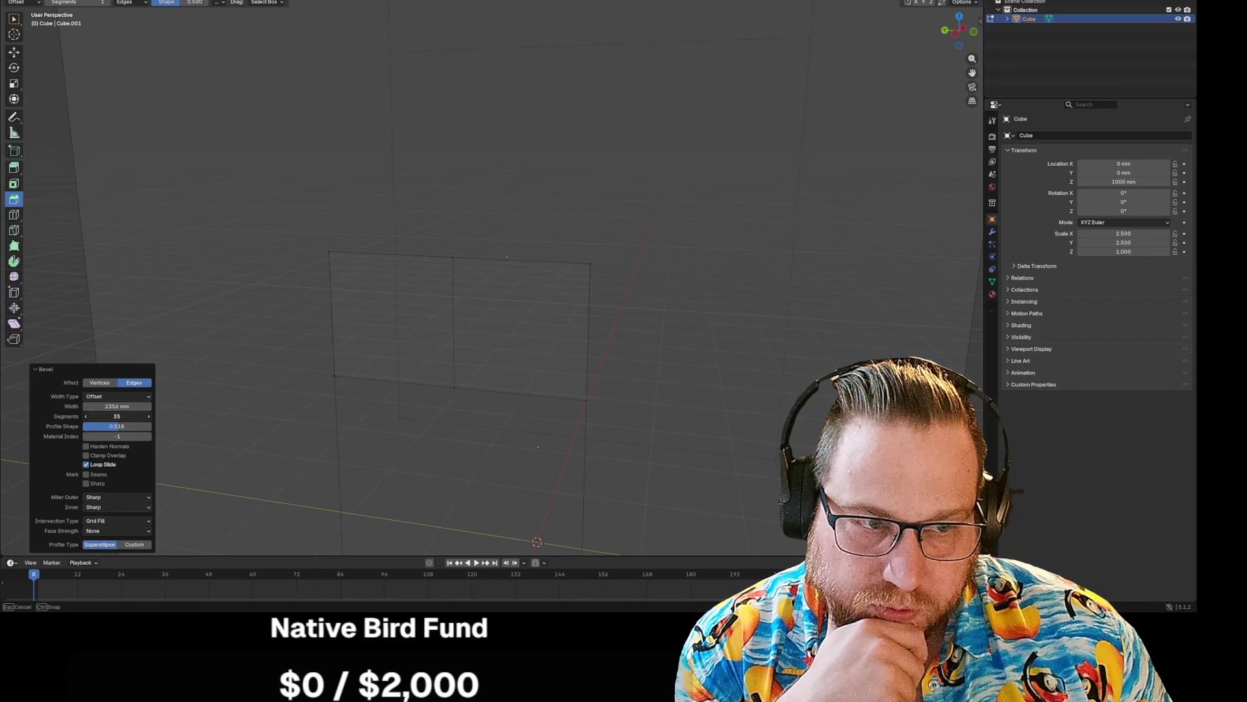
- Orbit around the wall, then quit Blender and choose Don't Save
mouse_move(548, 242)
middle_mouse_down()
mouse_move(671, 320)
mouse_move(671, 290)
mouse_move(676, 303)
middle_mouse_up()
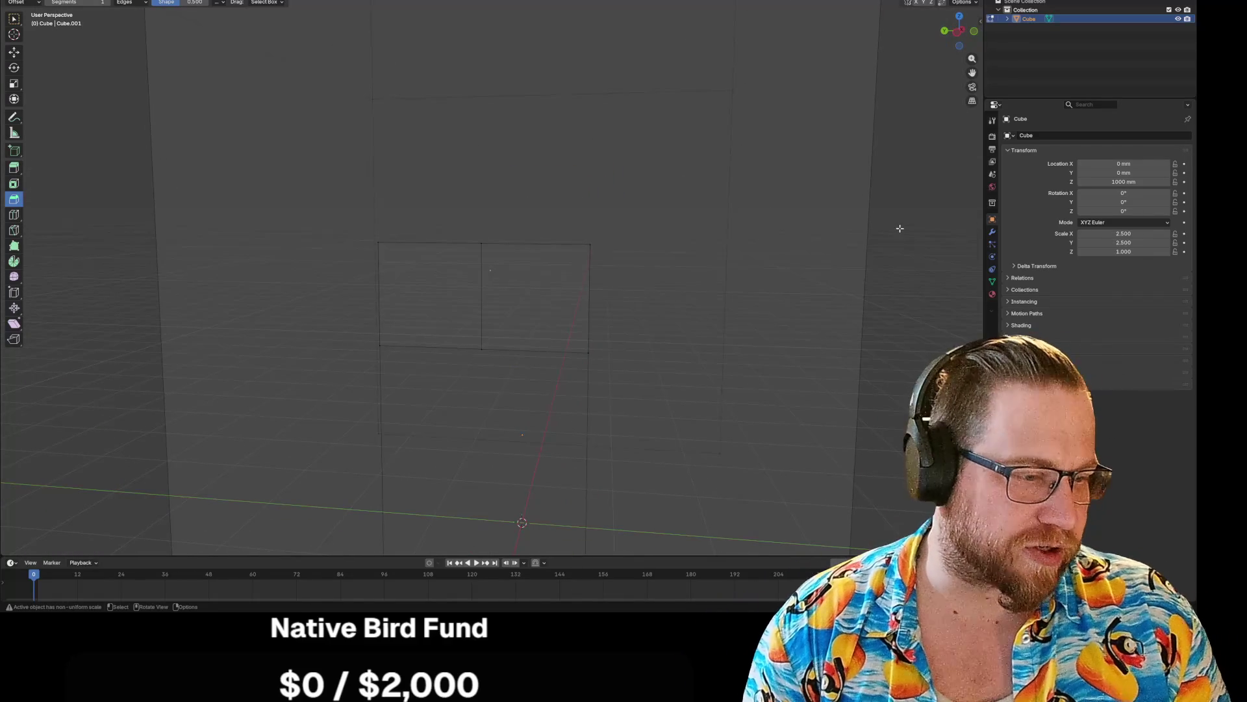
scroll(740, 253, "down", 4)
mouse_move(644, 288)
middle_mouse_down()
mouse_move(585, 338)
mouse_move(618, 282)
middle_mouse_up()
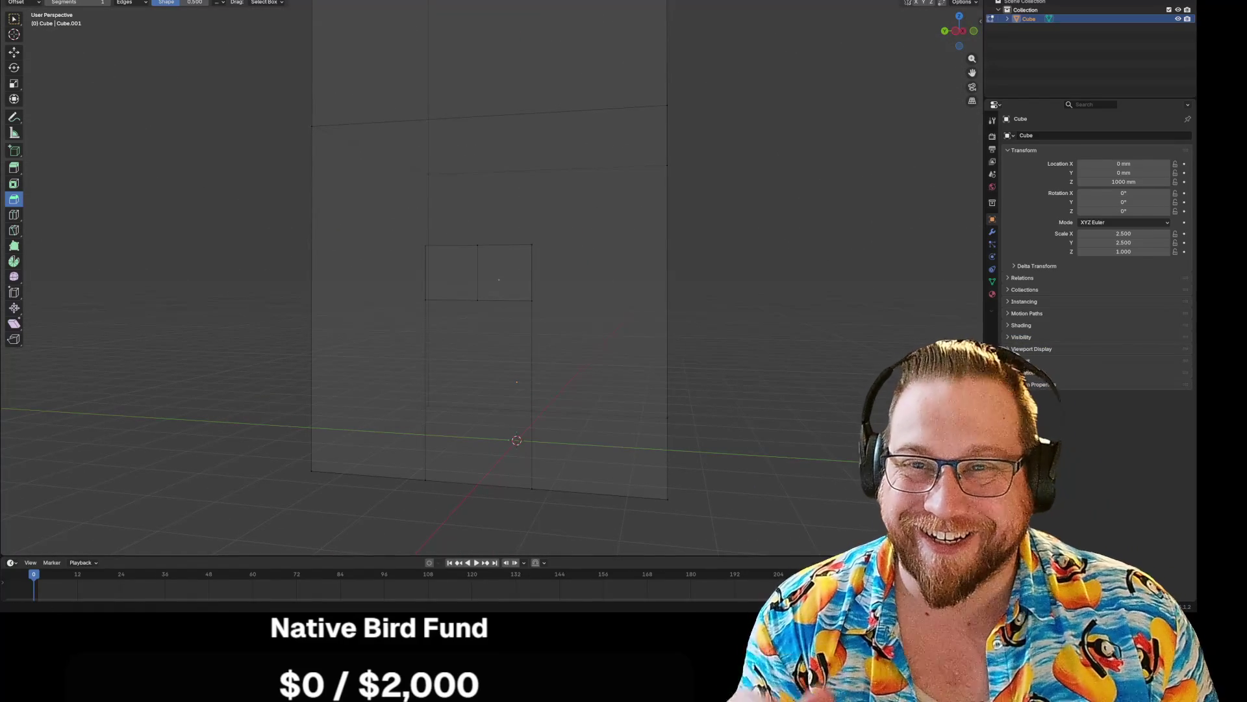
key("ctrl+q")
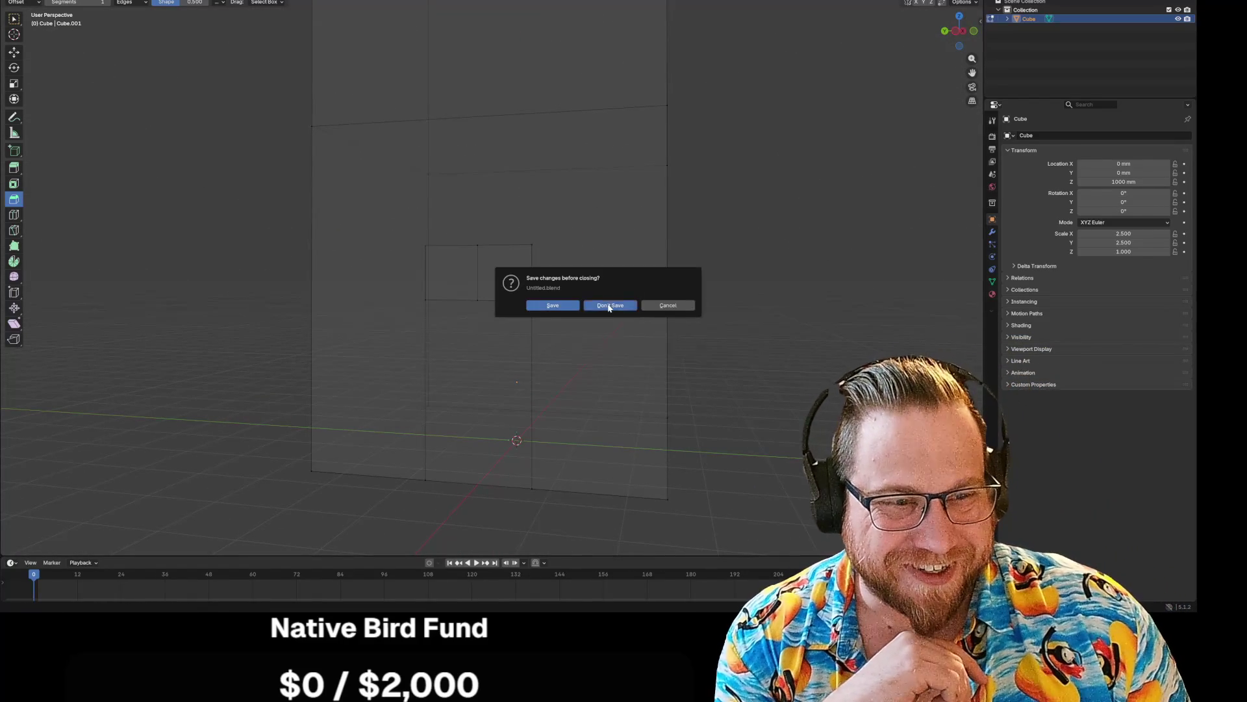
left_click(608, 305)
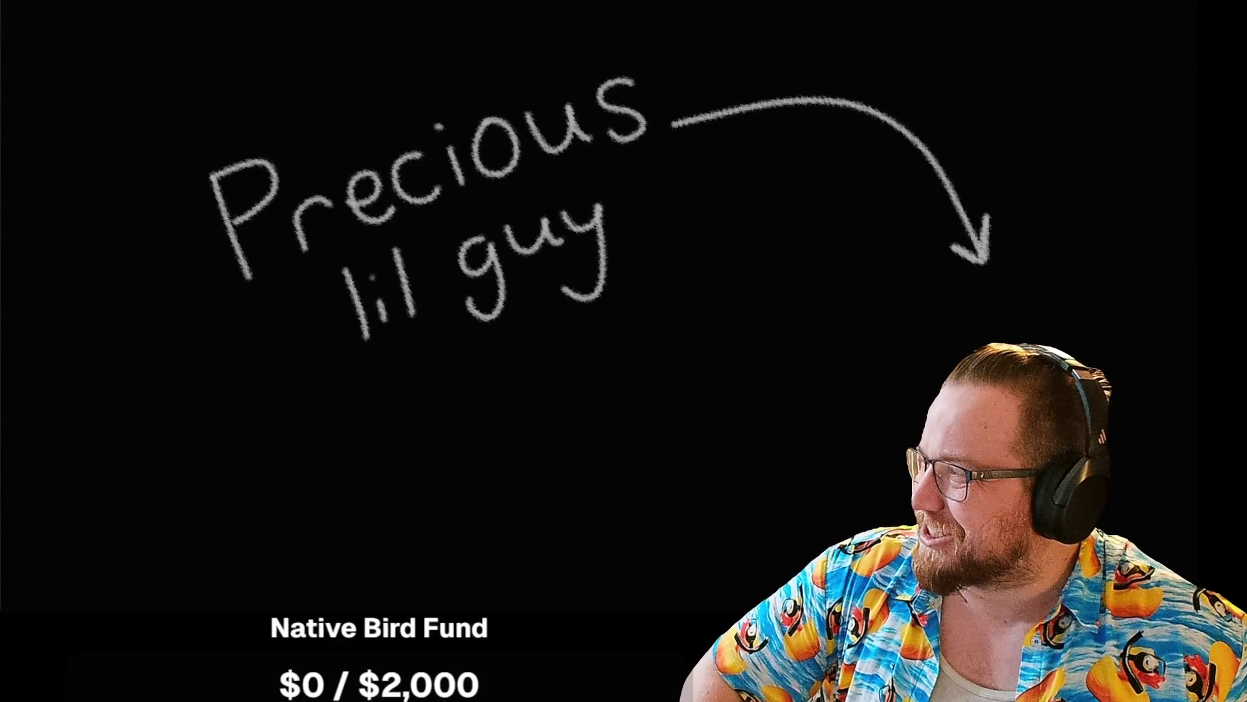